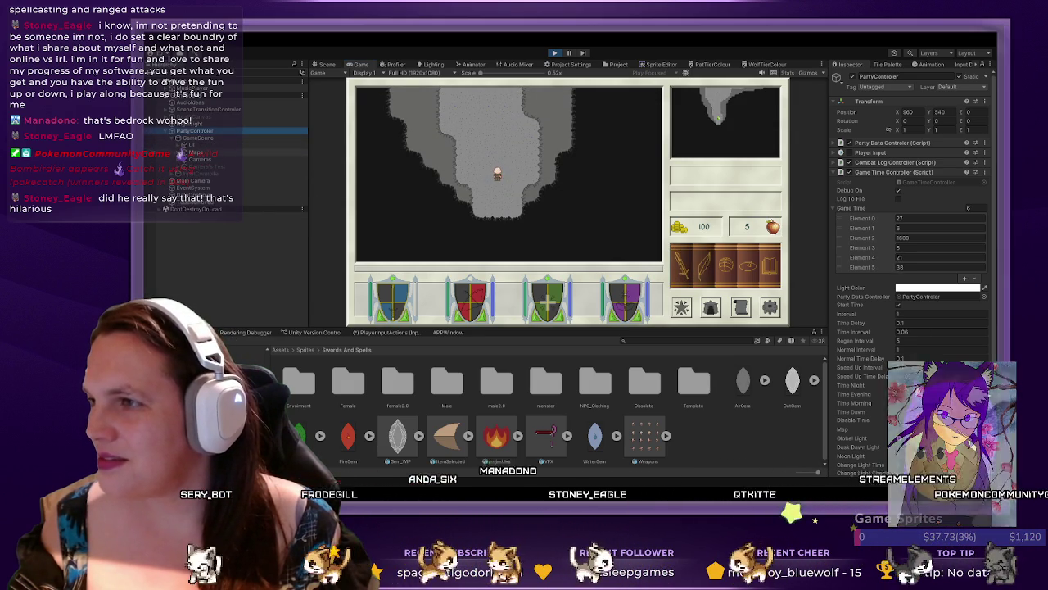
- Expand Maps and WolfsDen in the Hierarchy and view the map in the Scene view
left_click(193, 152)
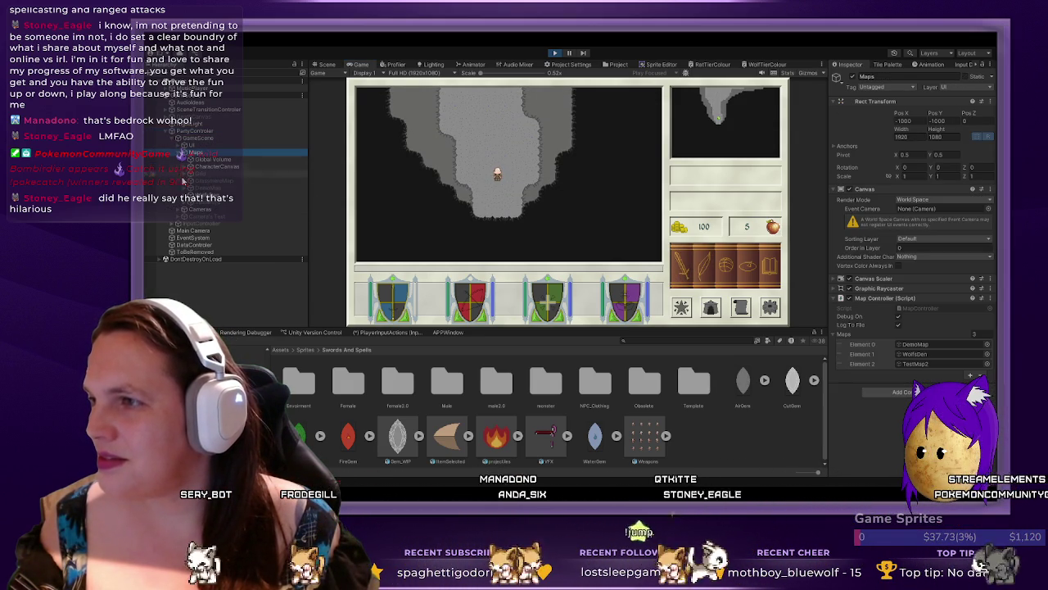
left_click(185, 196)
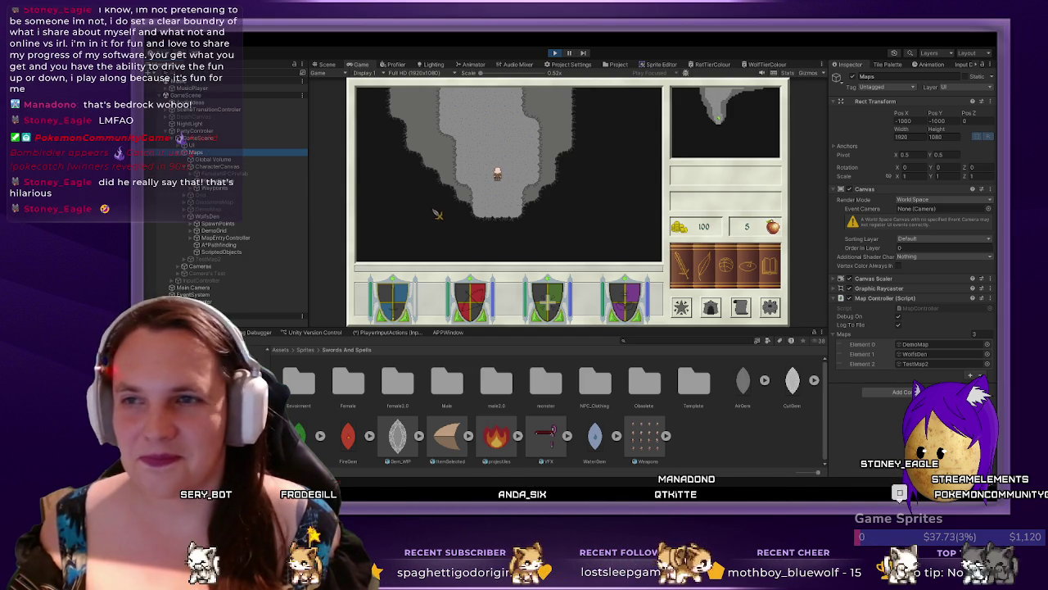
left_click(327, 65)
scroll(562, 205, "down", 5)
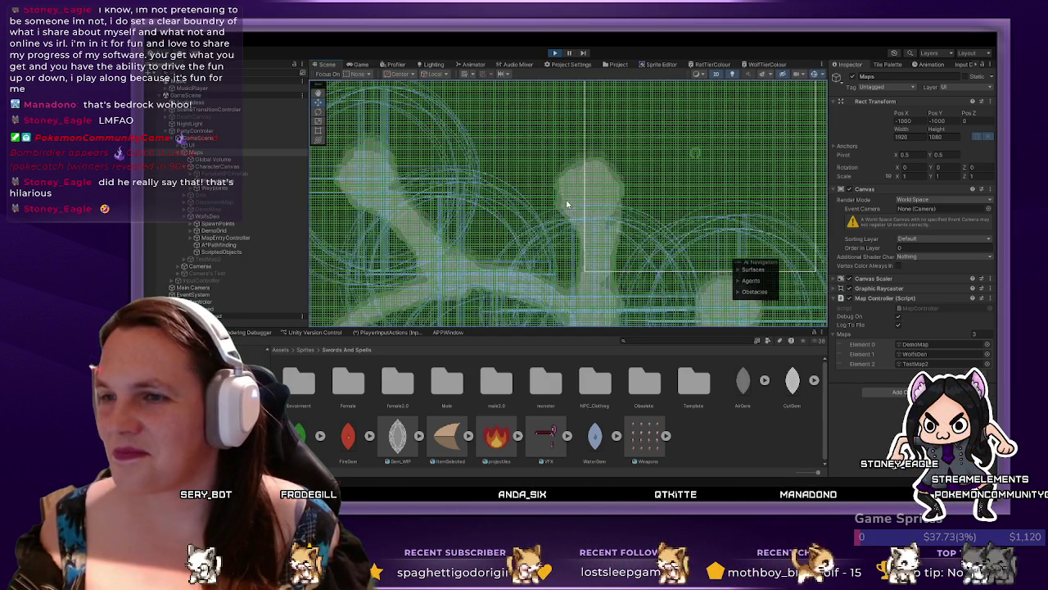
- Drag PlayerPrefab right to about X 42.1, Y -78.5, then return to the running game
scroll(583, 199, "up", 5)
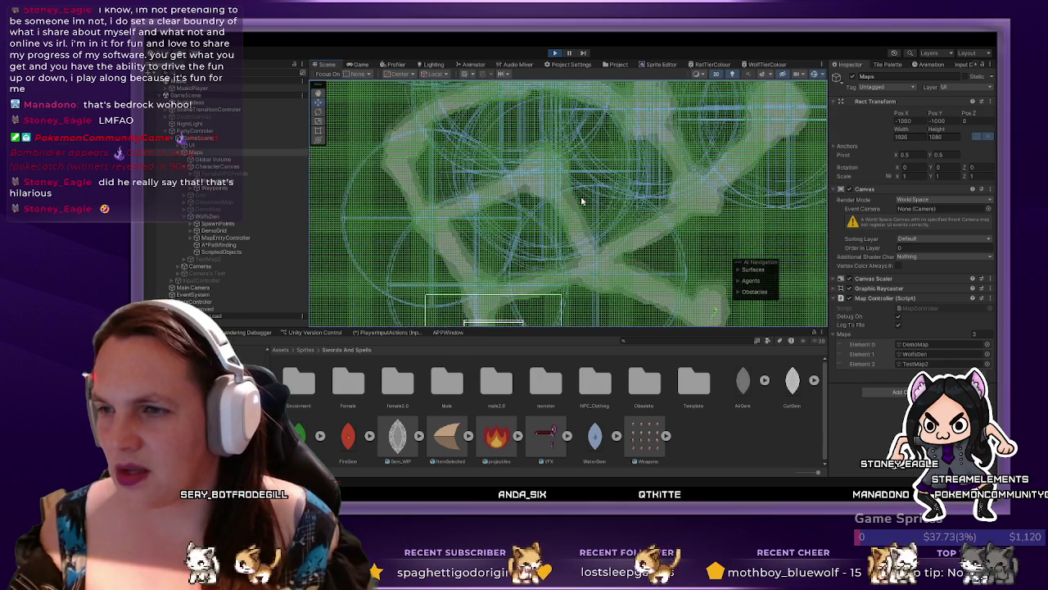
scroll(573, 244, "down", 3)
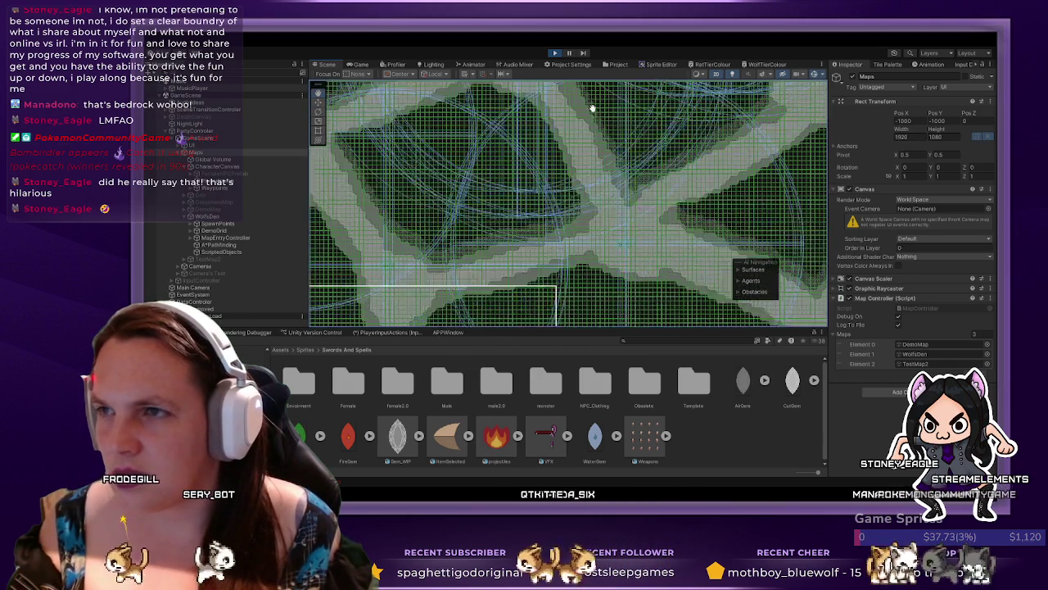
scroll(588, 225, "down", 2)
scroll(538, 159, "up", 2)
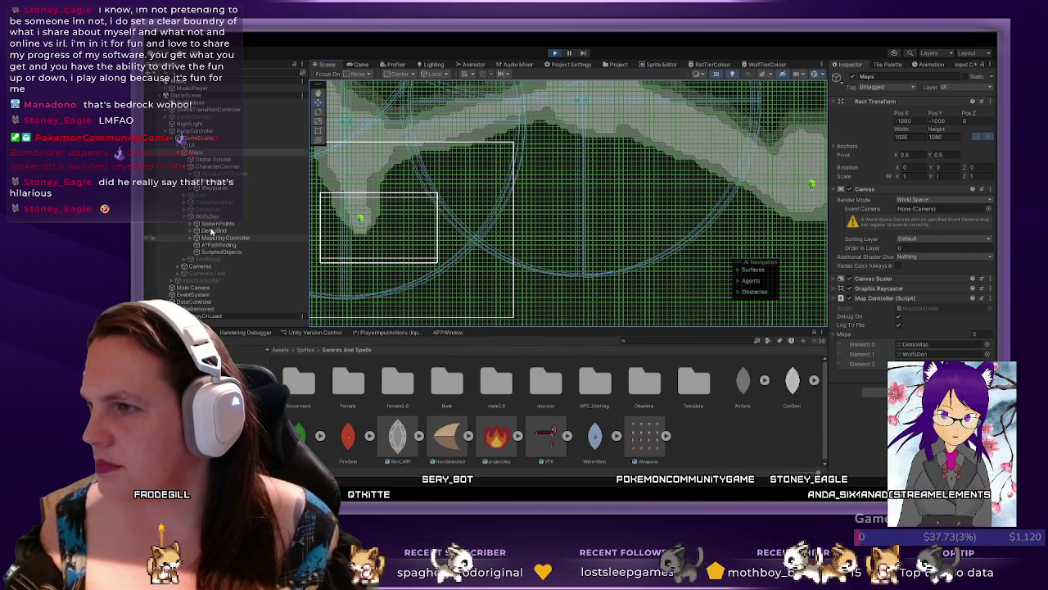
left_click(211, 181)
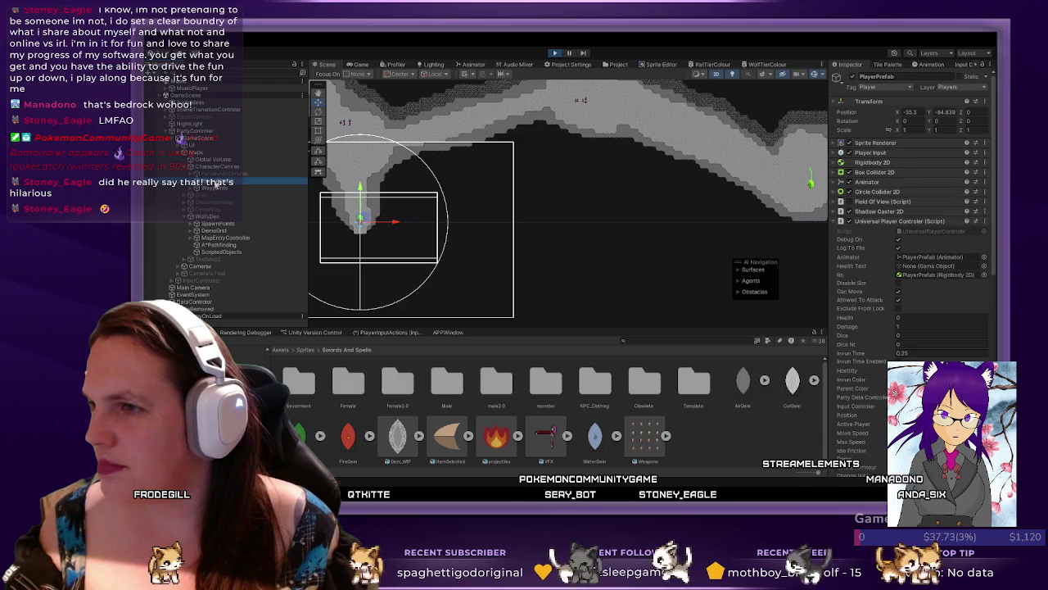
left_click_drag(377, 218, 791, 182)
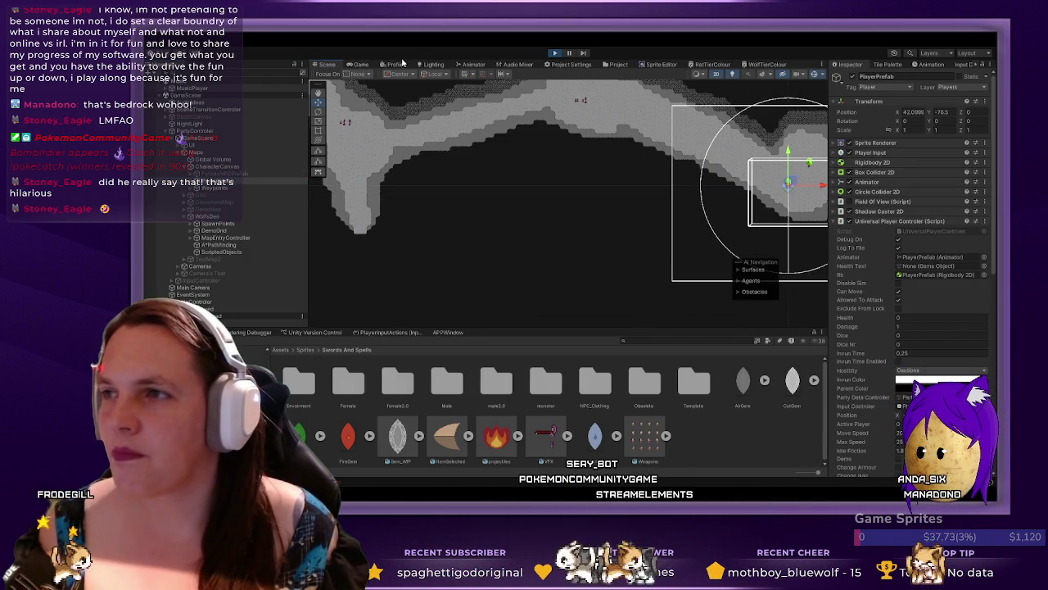
left_click(358, 65)
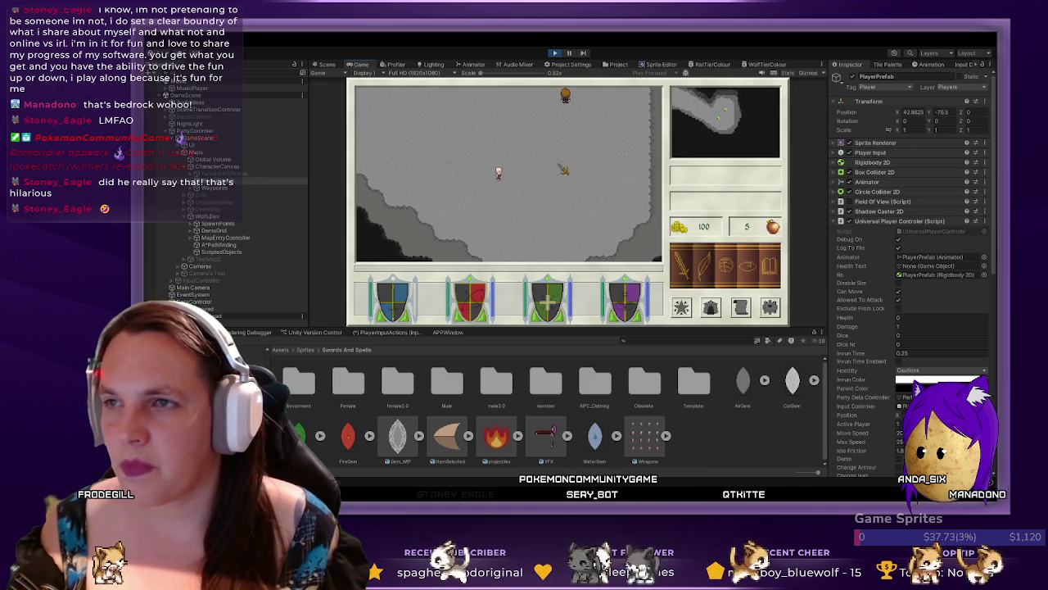
- Walk the player to the gem cutter NPC, choose Safe passage home, then exit the conversation
key("d")
key("d")
key("w")
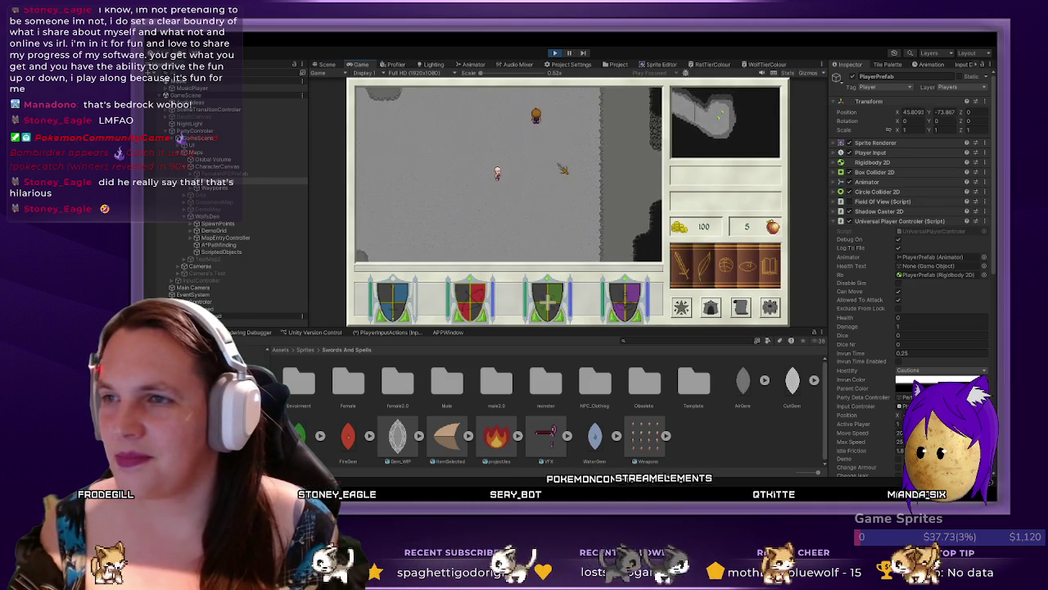
key("d")
key("w")
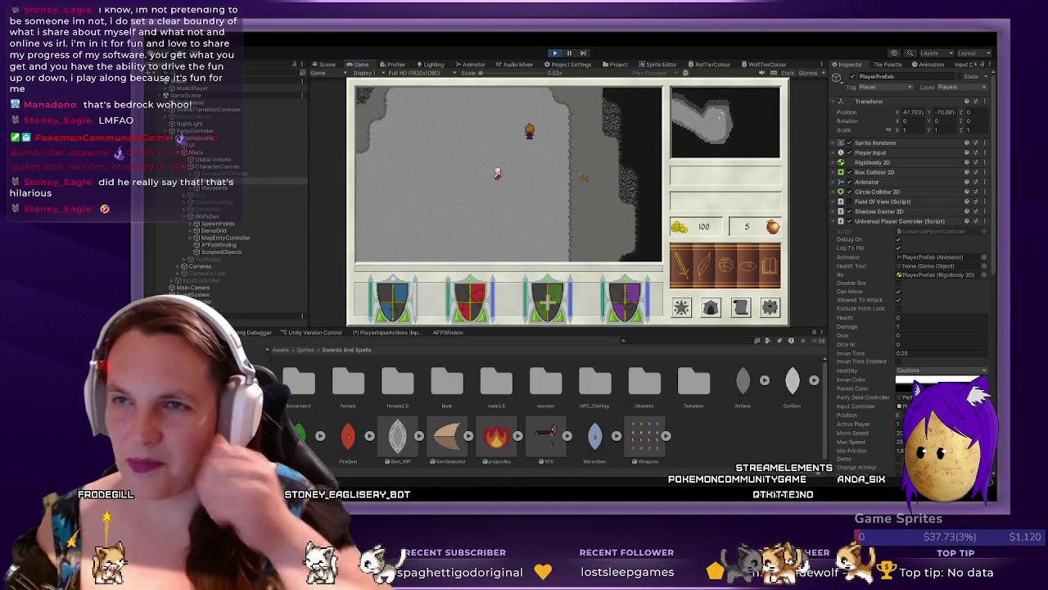
key("d")
key("w")
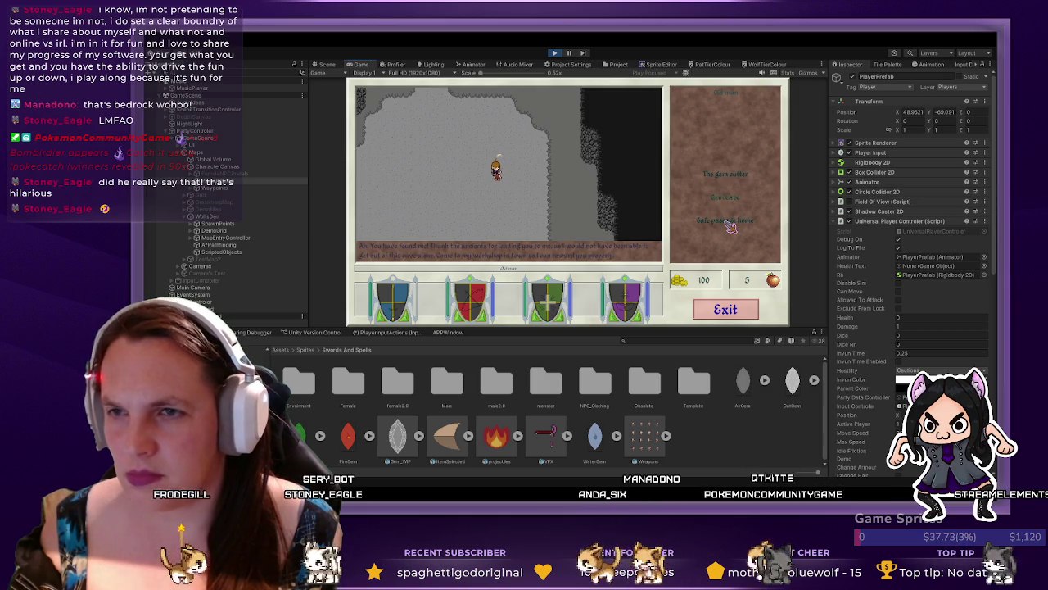
left_click(726, 223)
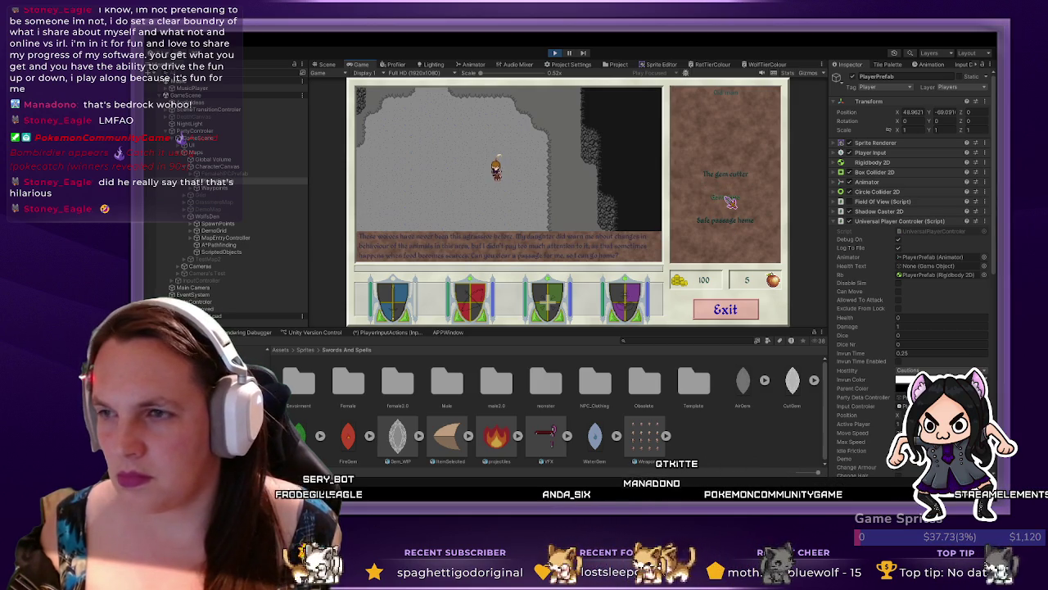
left_click(726, 310)
key("a")
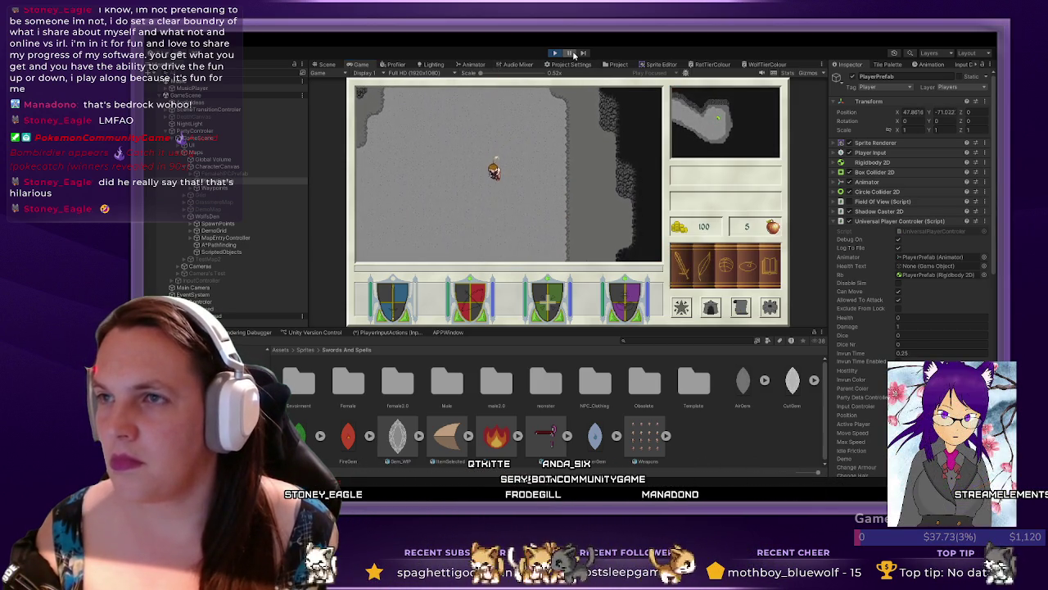
- In the Scene view, frame the player and expand SpawnPoints to show its spawn groups
left_click(326, 64)
key("f")
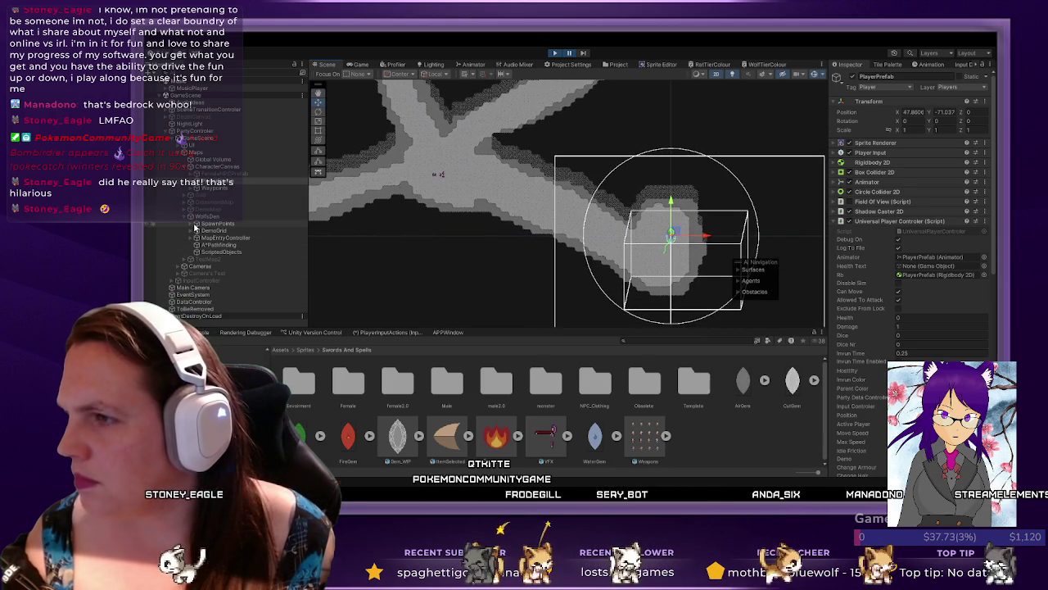
left_click(191, 226)
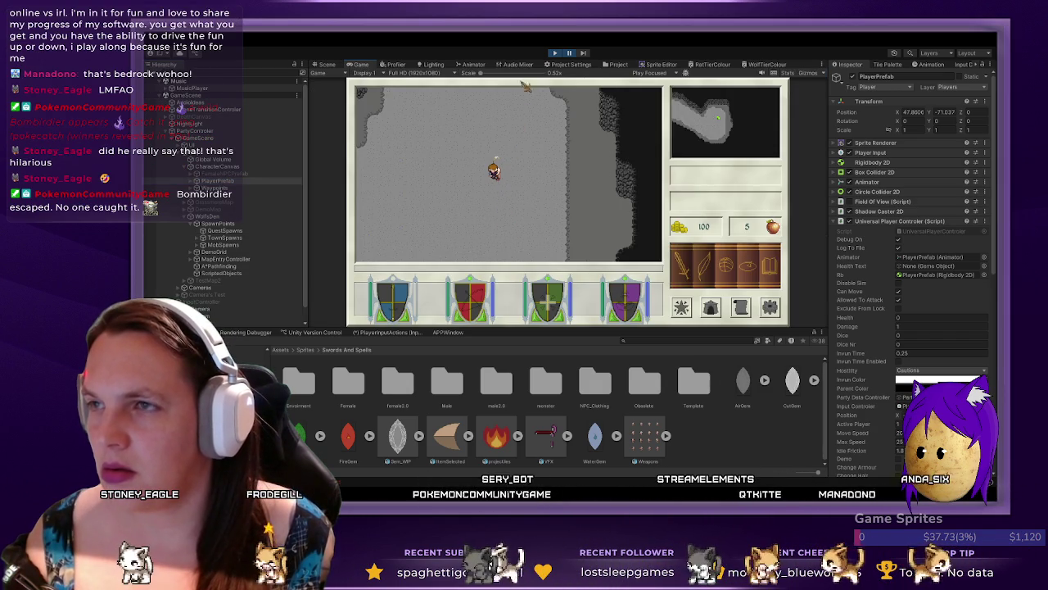
- Reopen the NPC options and read the Safe passage home quest text
left_click(681, 264)
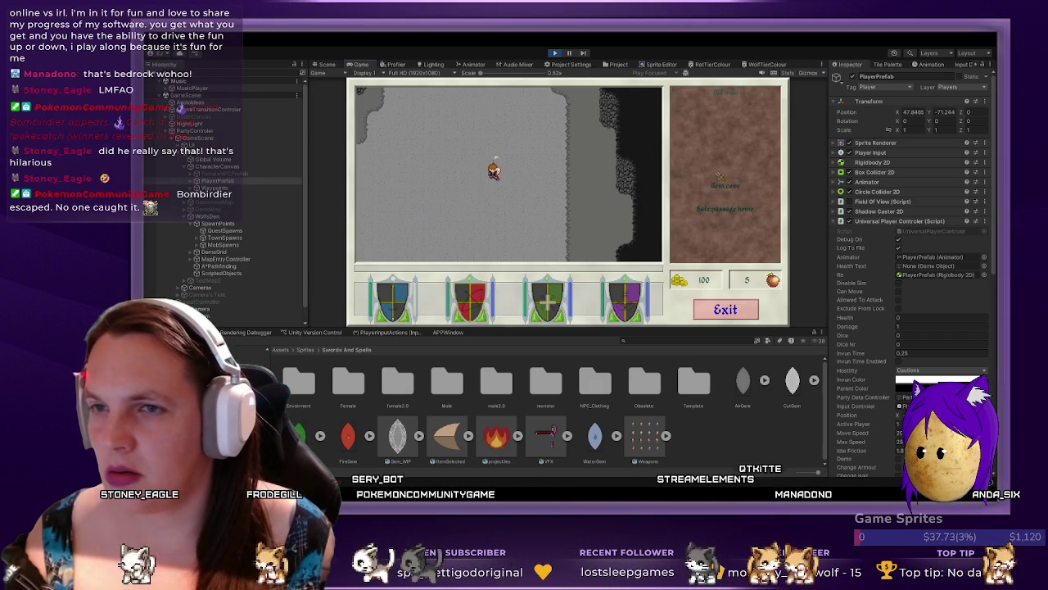
left_click(734, 209)
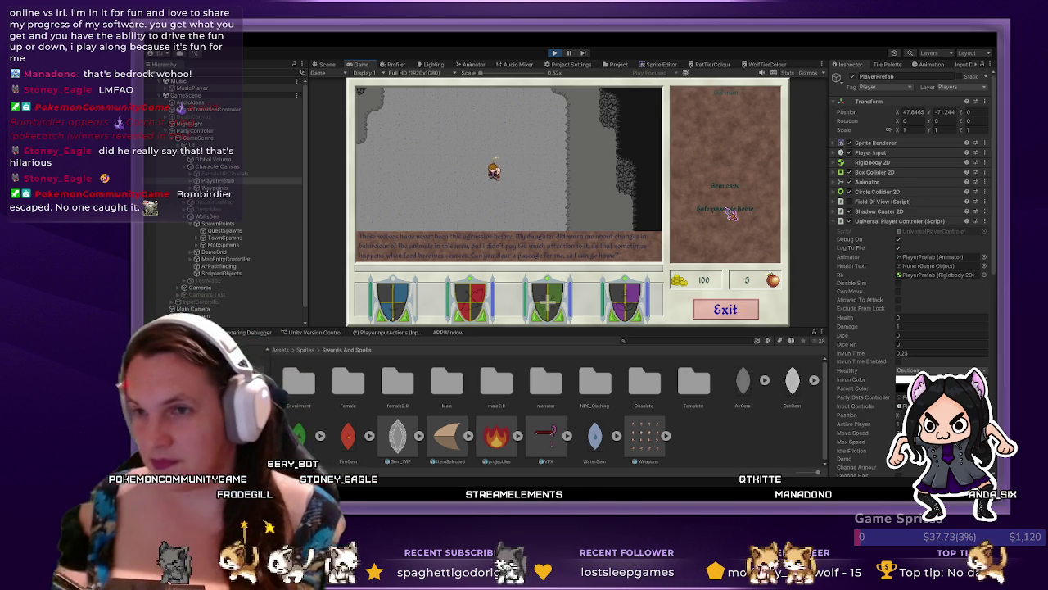
scroll(898, 304, "down", 10)
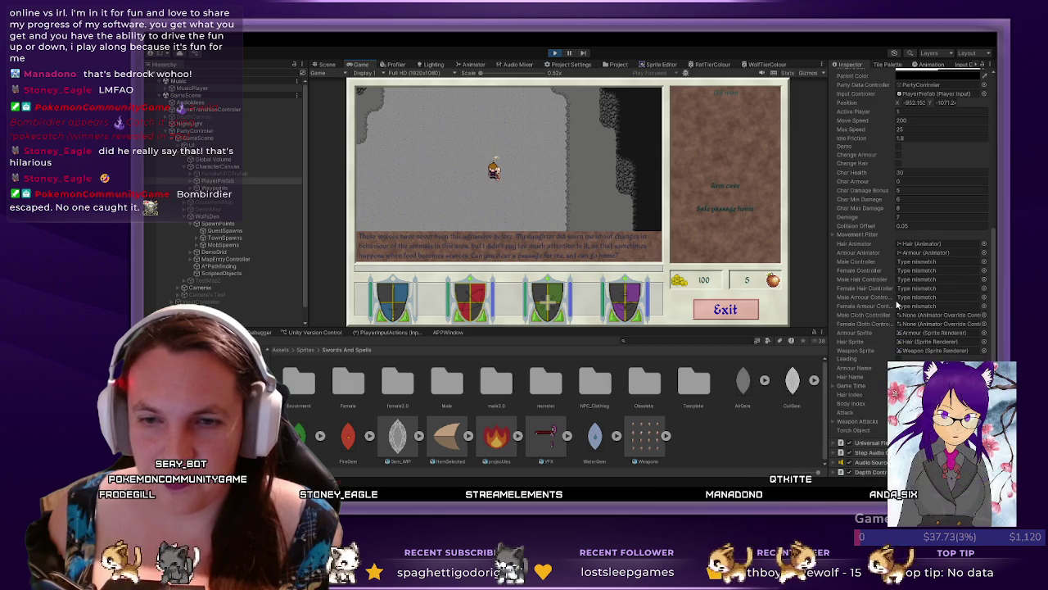
scroll(897, 305, "down", 2)
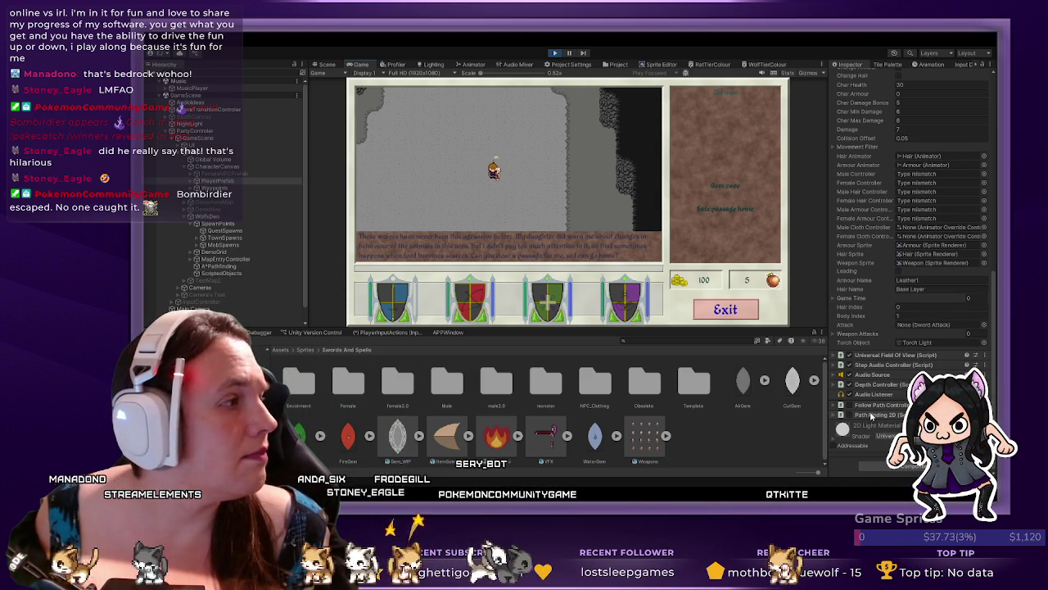
scroll(864, 425, "up", 10)
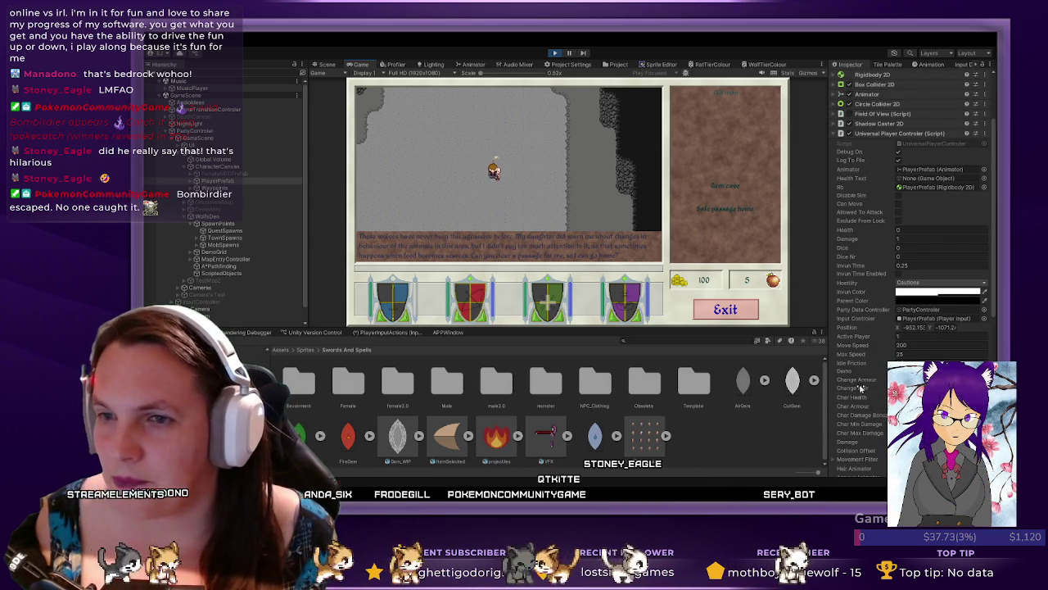
- Close the dialogue and open the game's SaveLoad screen from the main menu
key("Escape")
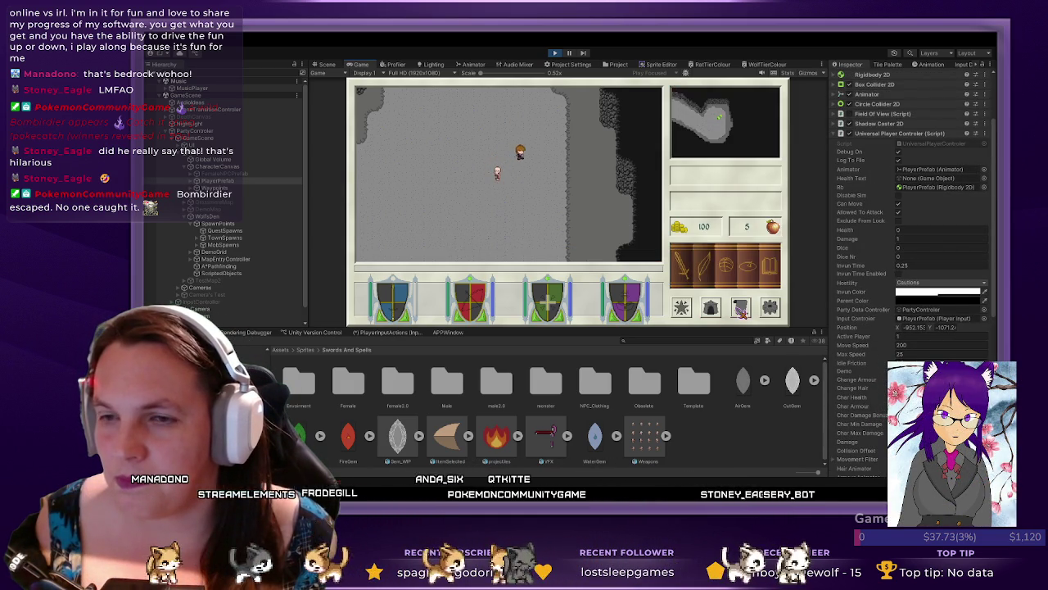
key("s")
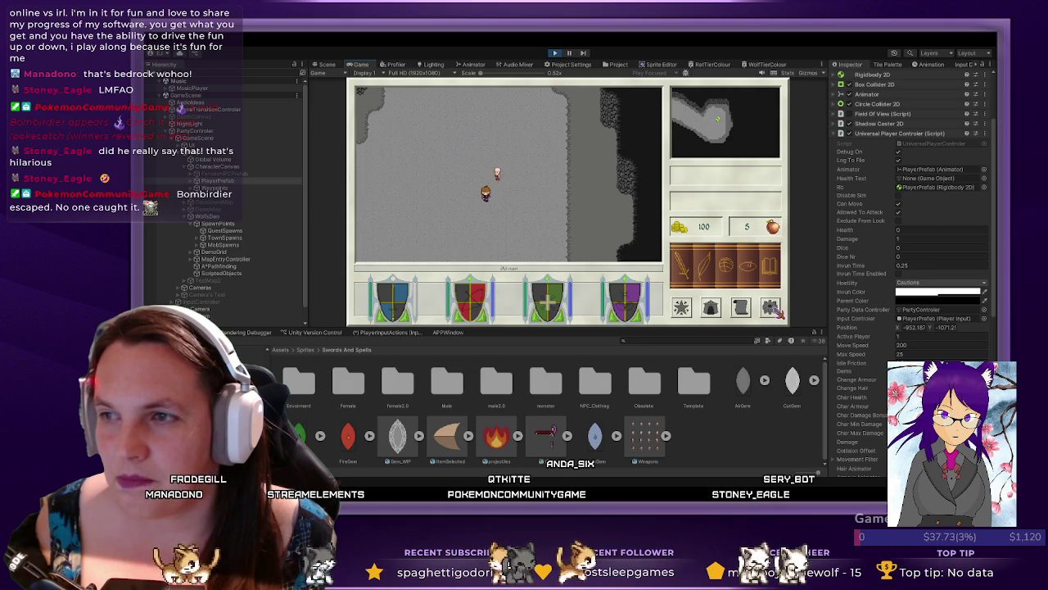
left_click(774, 308)
left_click(419, 192)
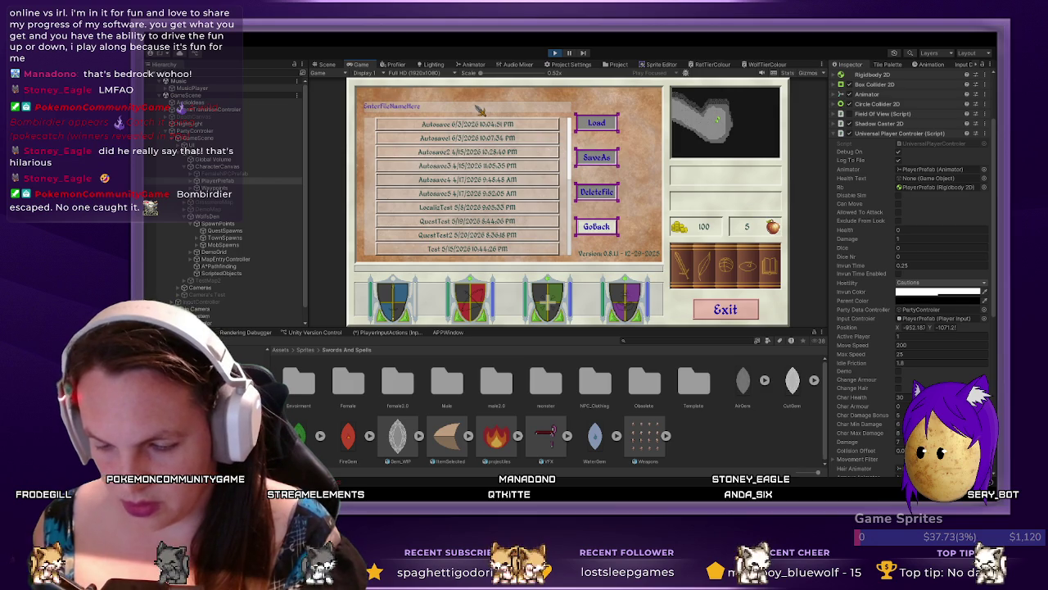
- Save the game as 'QuestLineTest' and close the save screen
type("Questline")
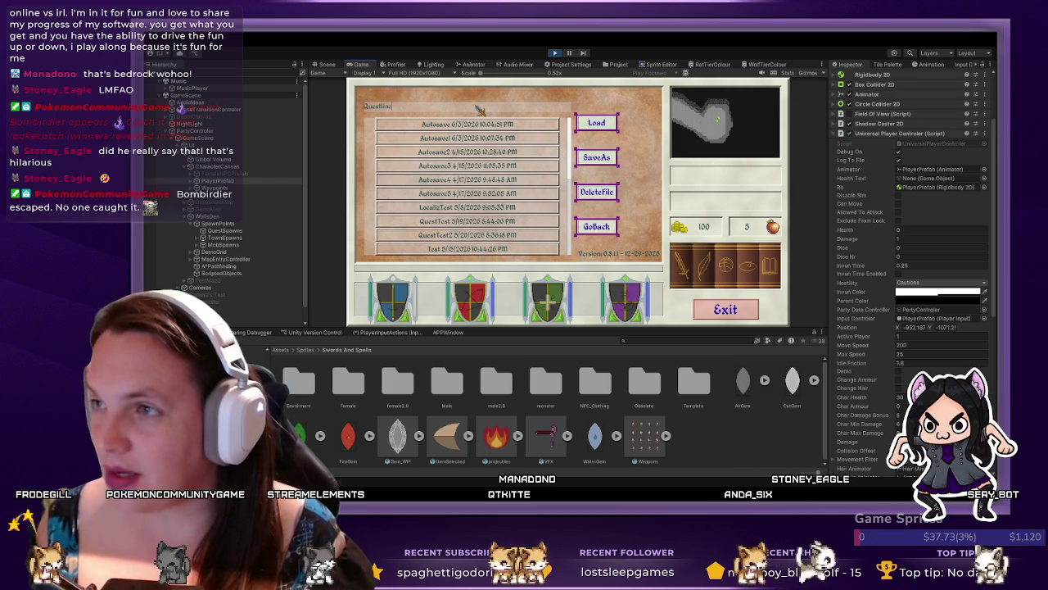
key("BackSpace")
key("BackSpace")
key("BackSpace")
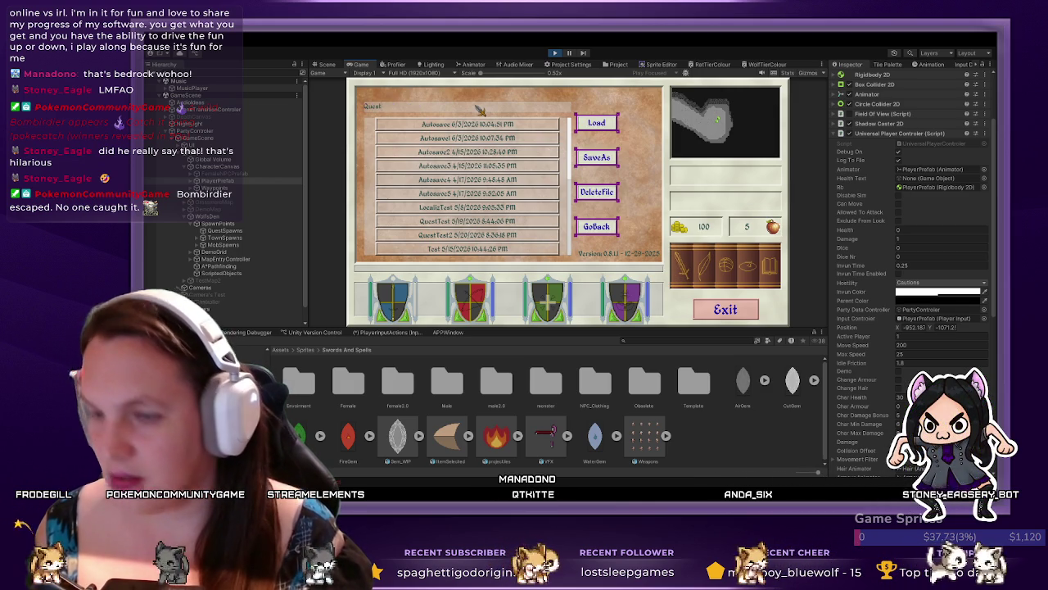
type("LineTest")
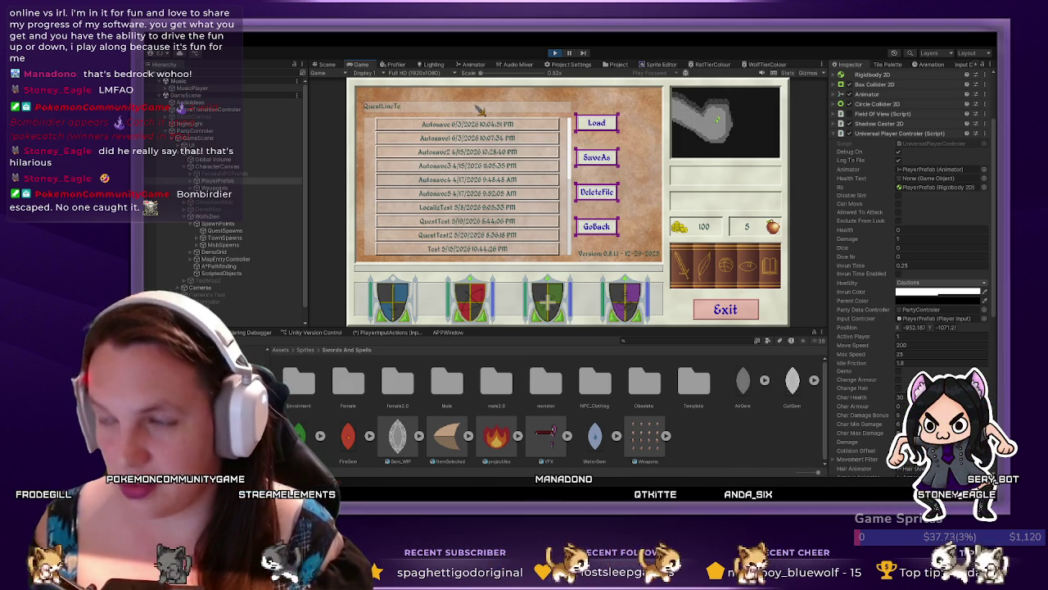
left_click(597, 158)
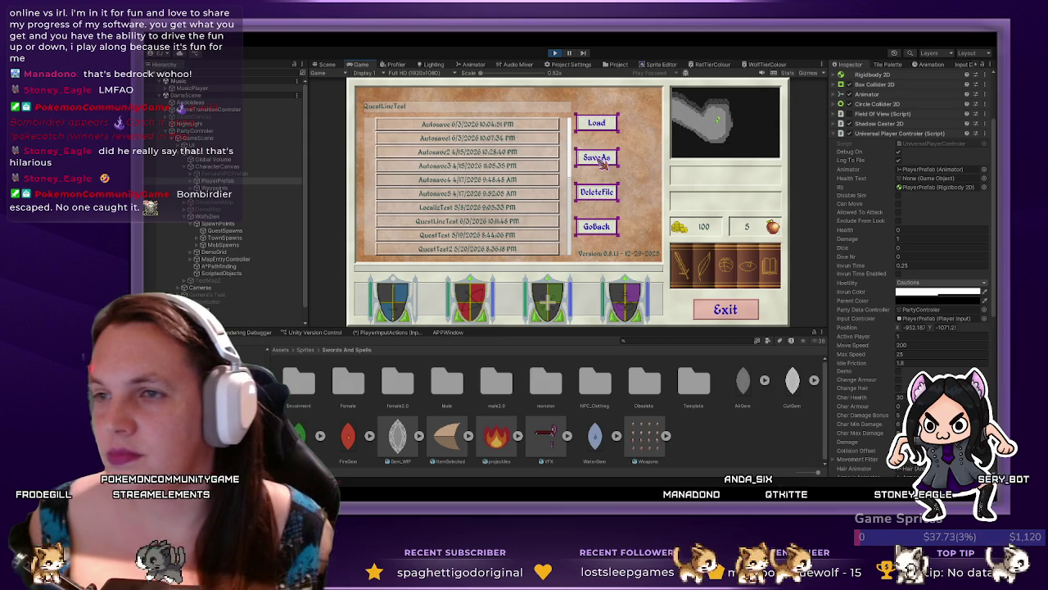
left_click(725, 310)
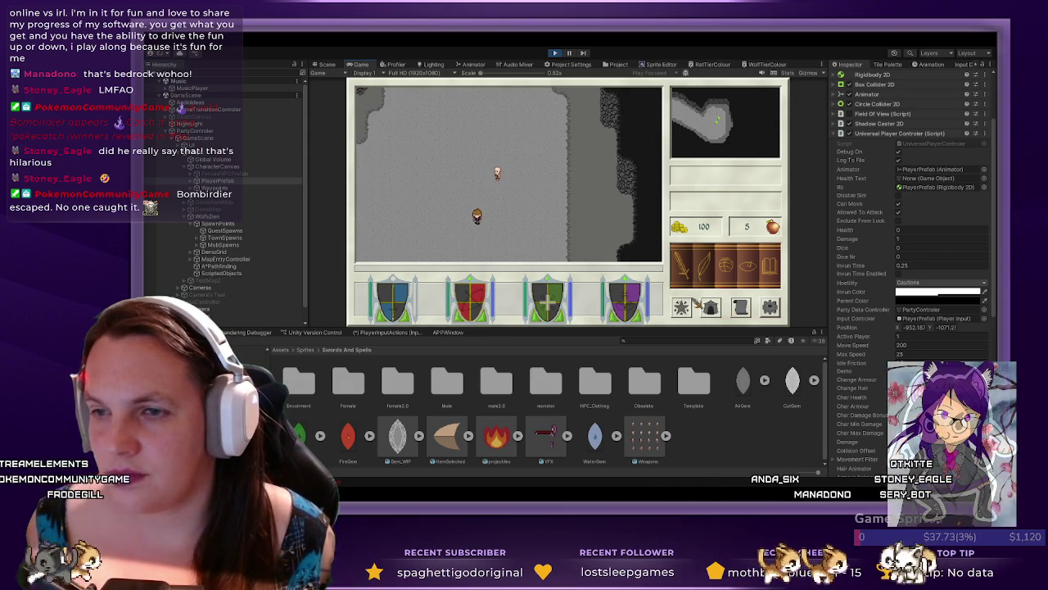
left_click(769, 310)
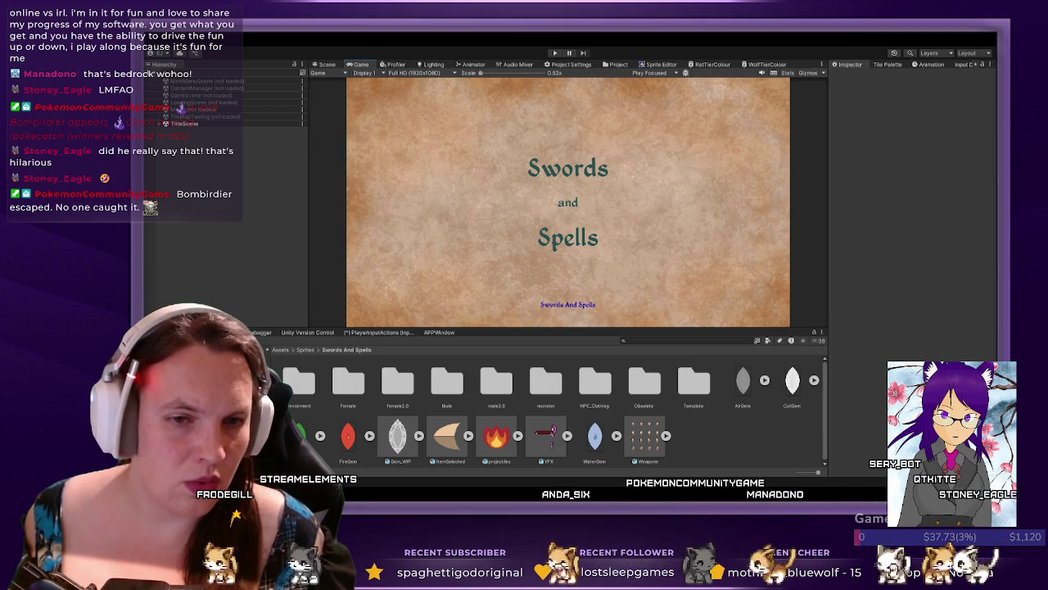
- Switch to Notepad++ showing the game's single-line save JSON
key("alt+Tab")
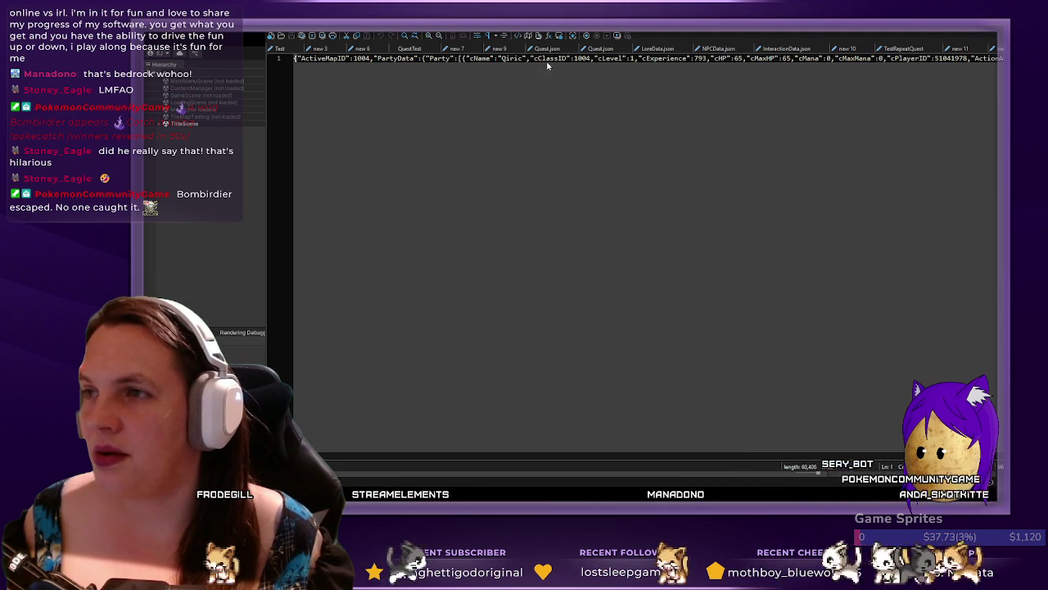
- Reformat the save JSON into indented lines and collapse the Party array
key("ctrl+alt+shift+m")
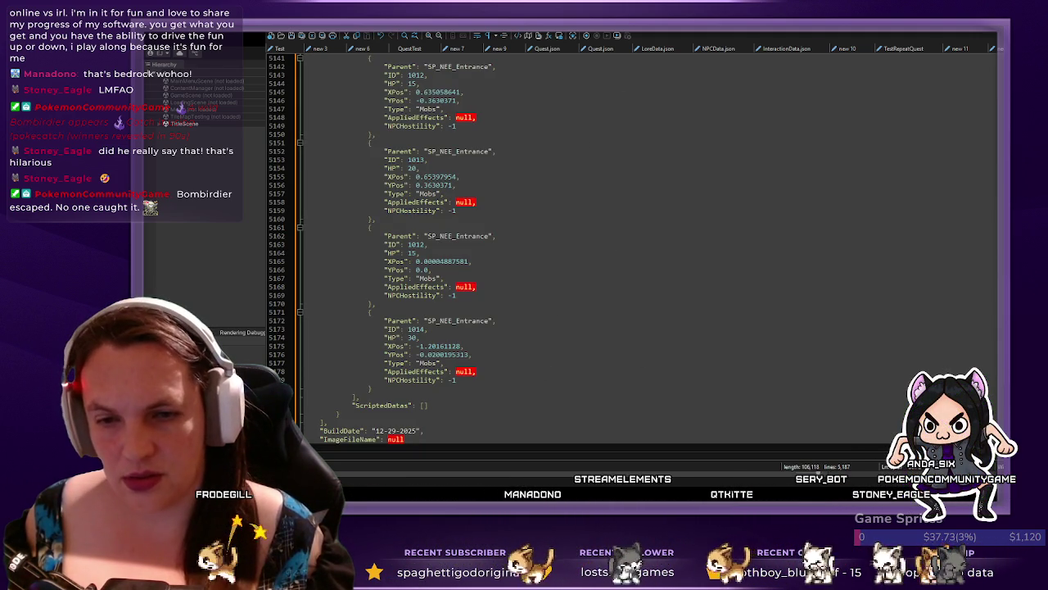
scroll(647, 246, "up", 15)
key("ctrl+Home")
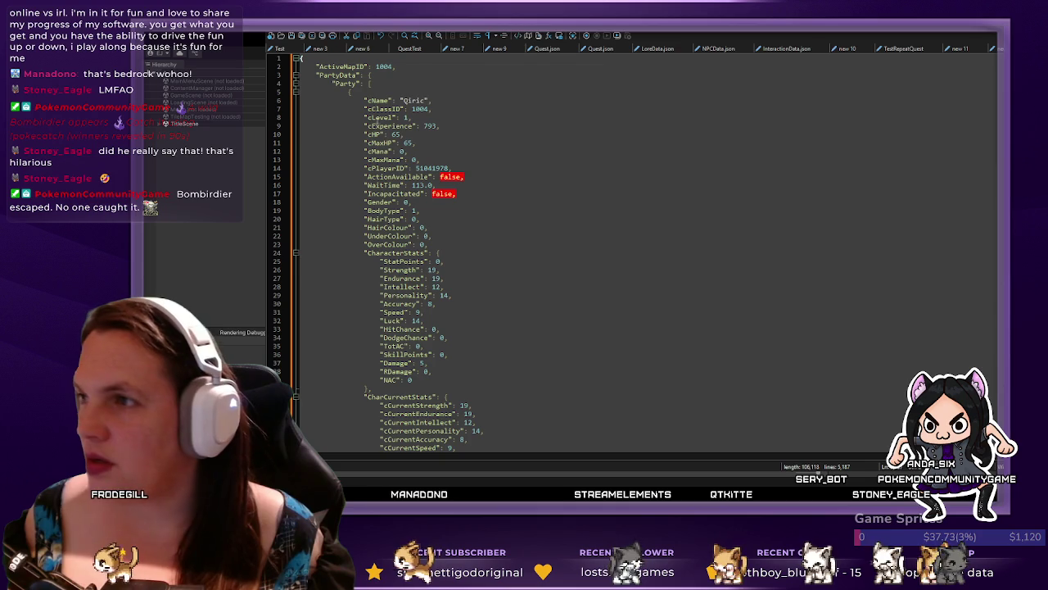
left_click(296, 84)
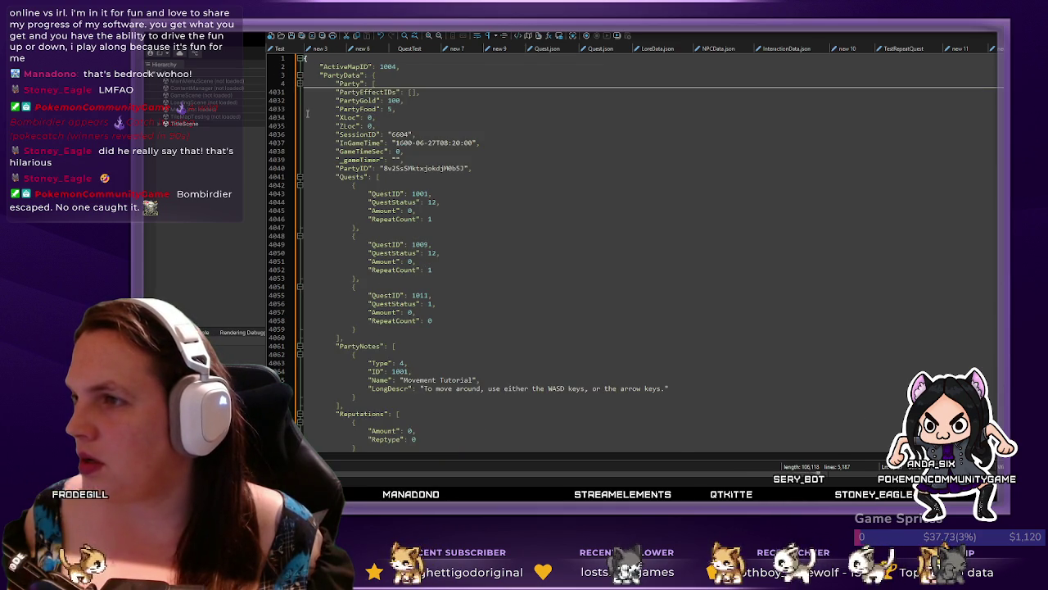
- Scroll down to quest 1011 and move to its RepeatCount value
scroll(467, 309, "down", 2)
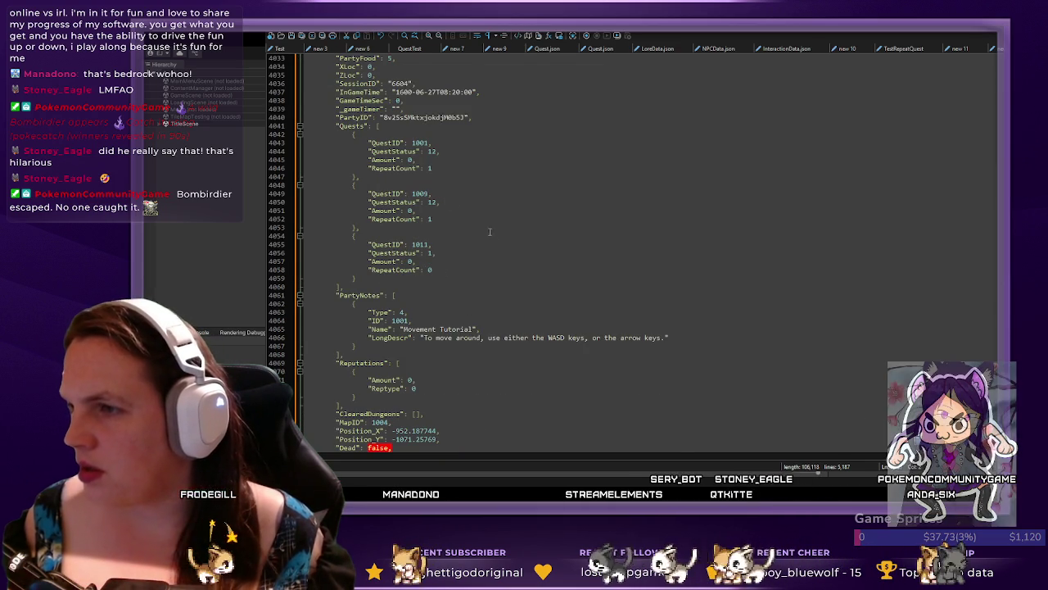
scroll(483, 280, "down", 1)
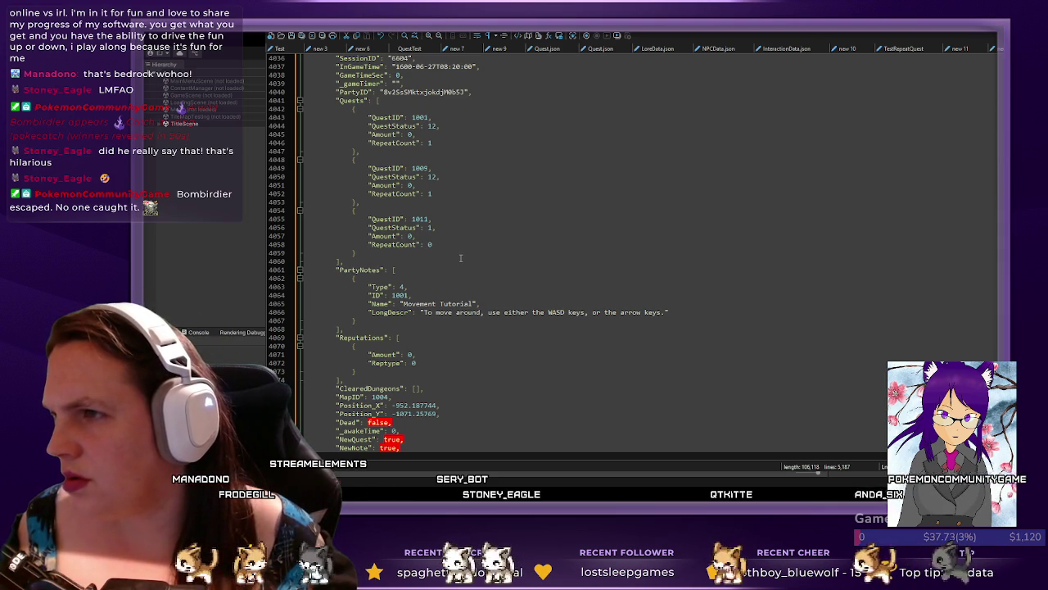
left_click(430, 228)
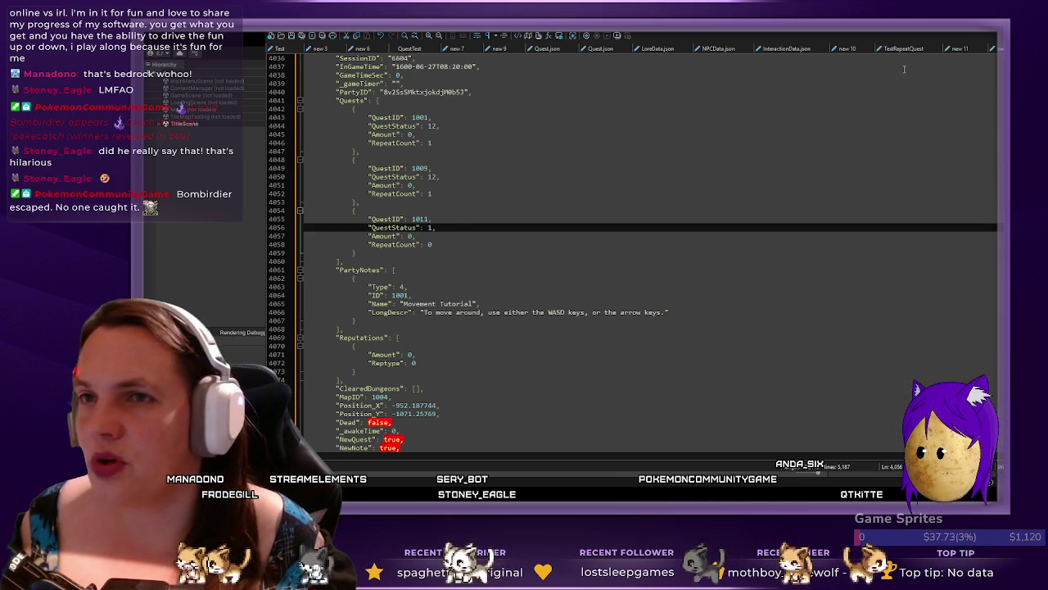
key("Down")
key("Down")
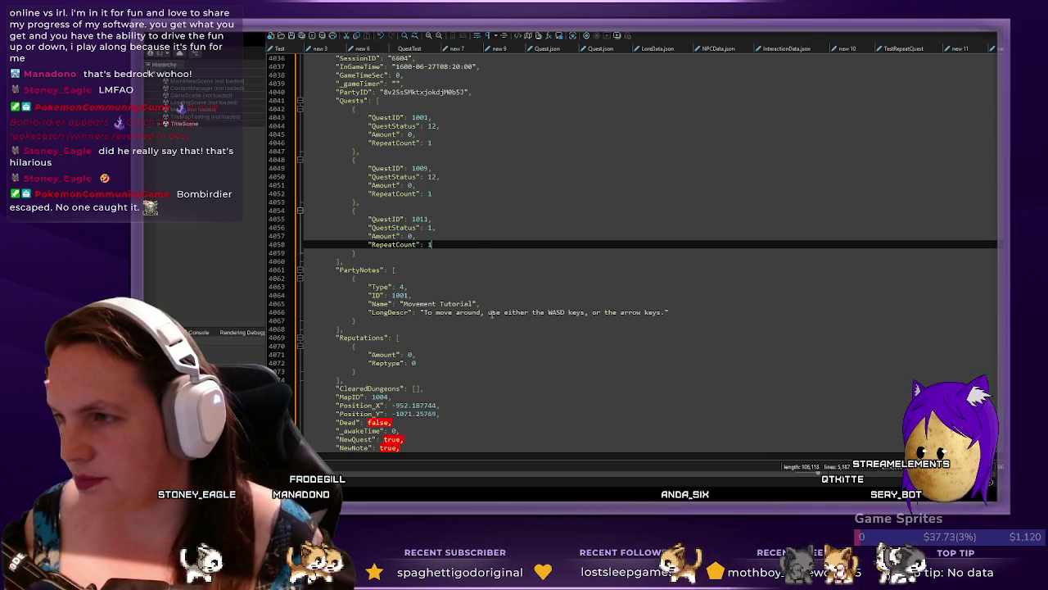
- Change quest 1011's QuestStatus to 2 and minify the save JSON back onto one line
key("Up")
key("Up")
key("BackSpace")
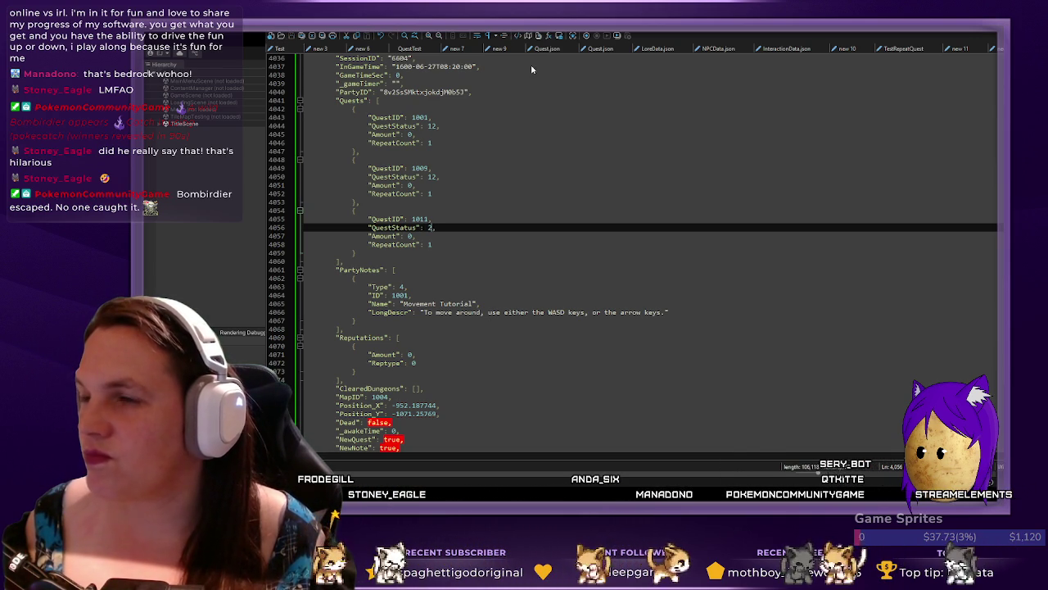
key("ctrl+End")
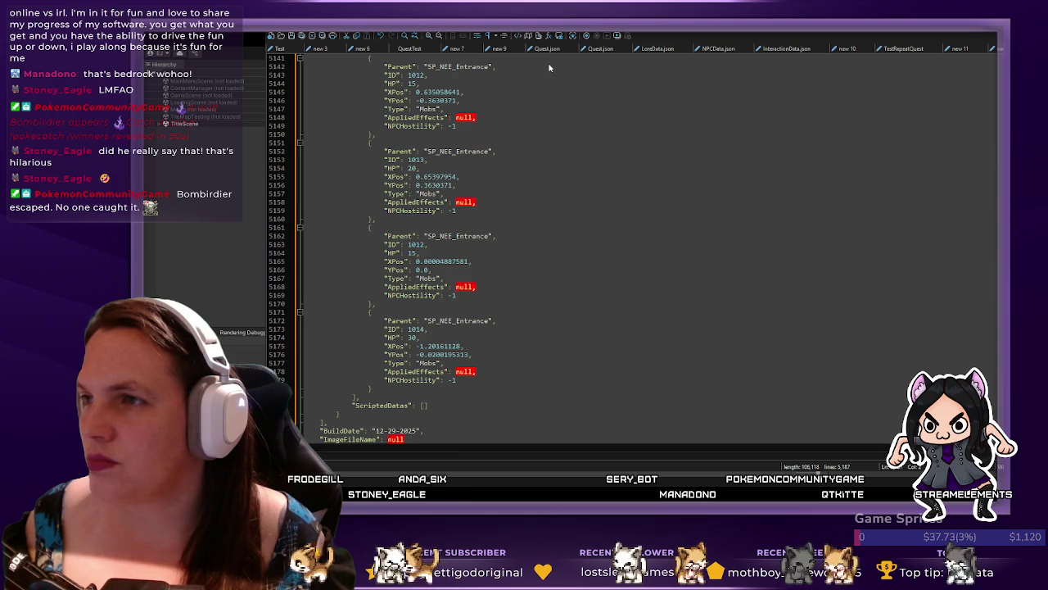
key("ctrl+alt+shift+c")
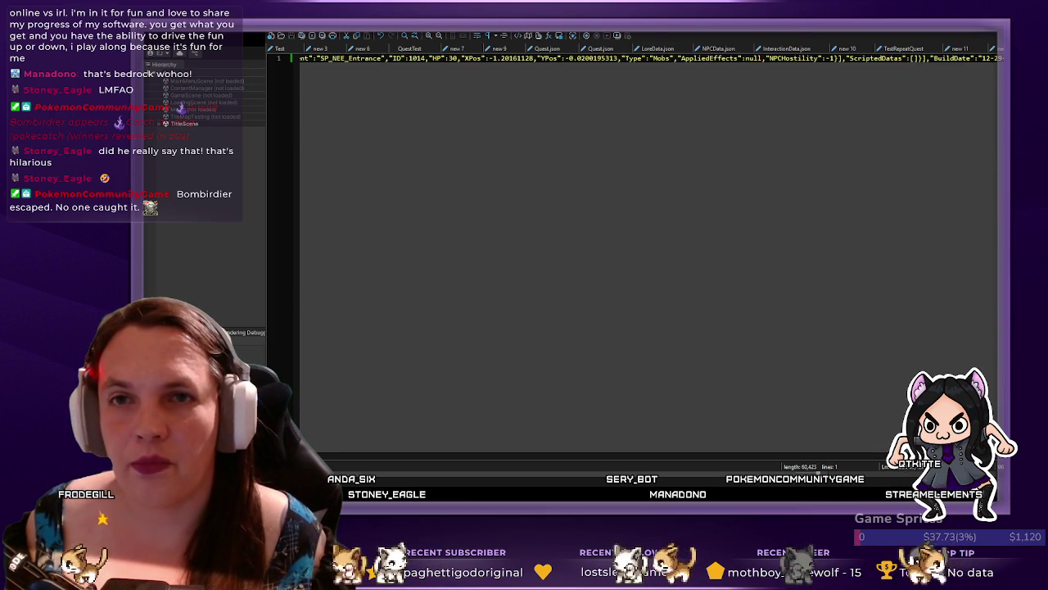
key("alt+Tab")
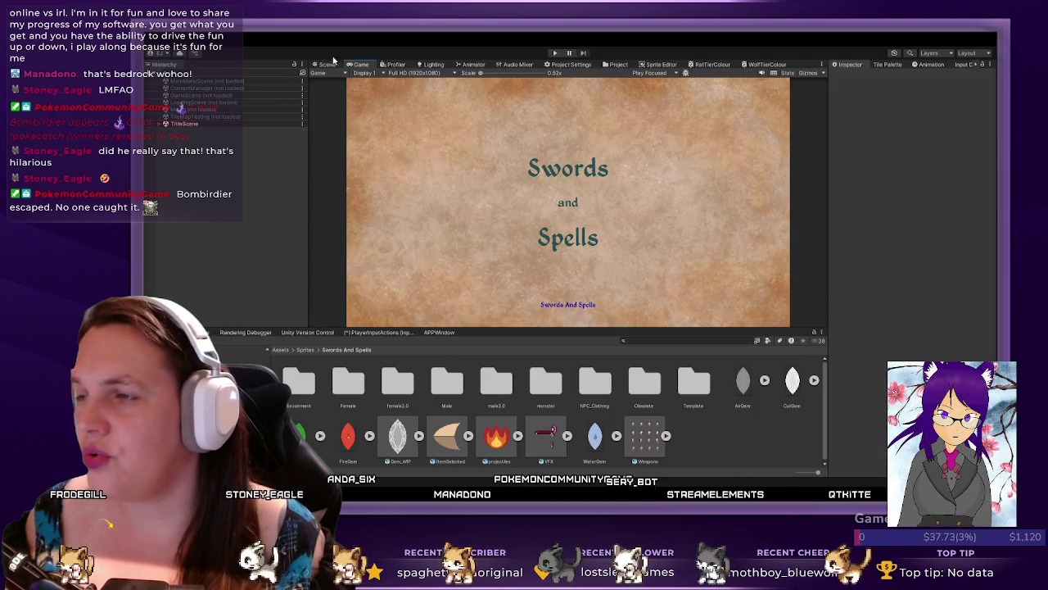
- Enter Play mode with the toolbar Play button to run Swords and Spells
left_click(557, 53)
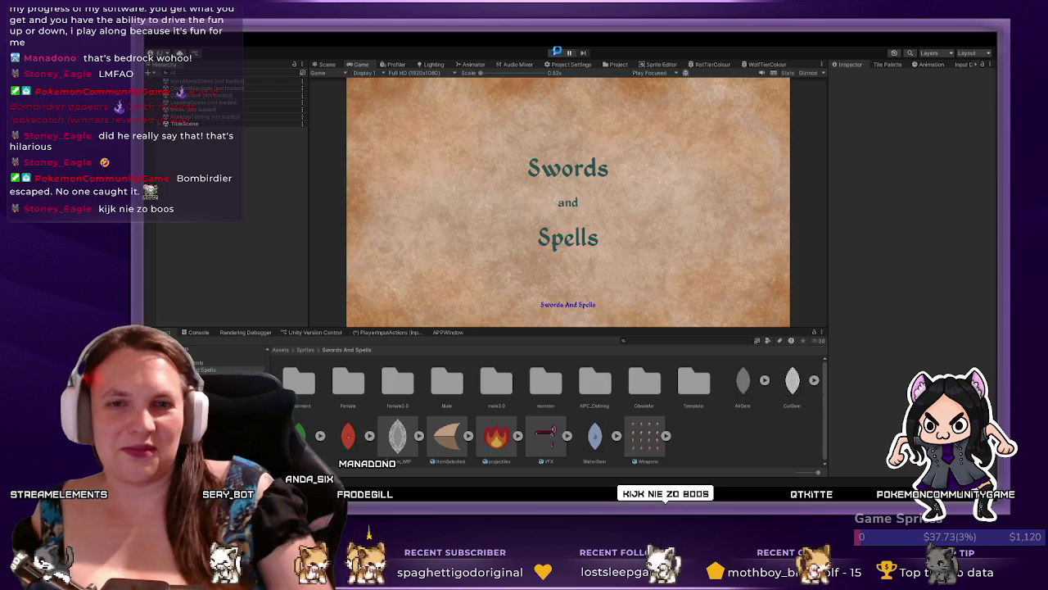
- Start the game and load the QuestLineTest save from the SaveLoad screen
left_click(556, 52)
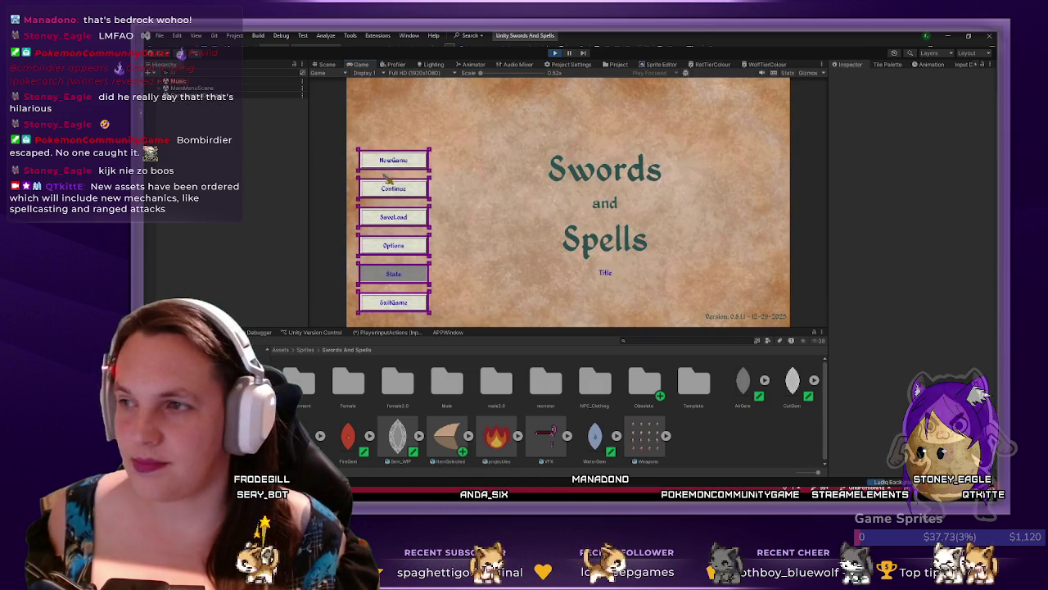
left_click(411, 222)
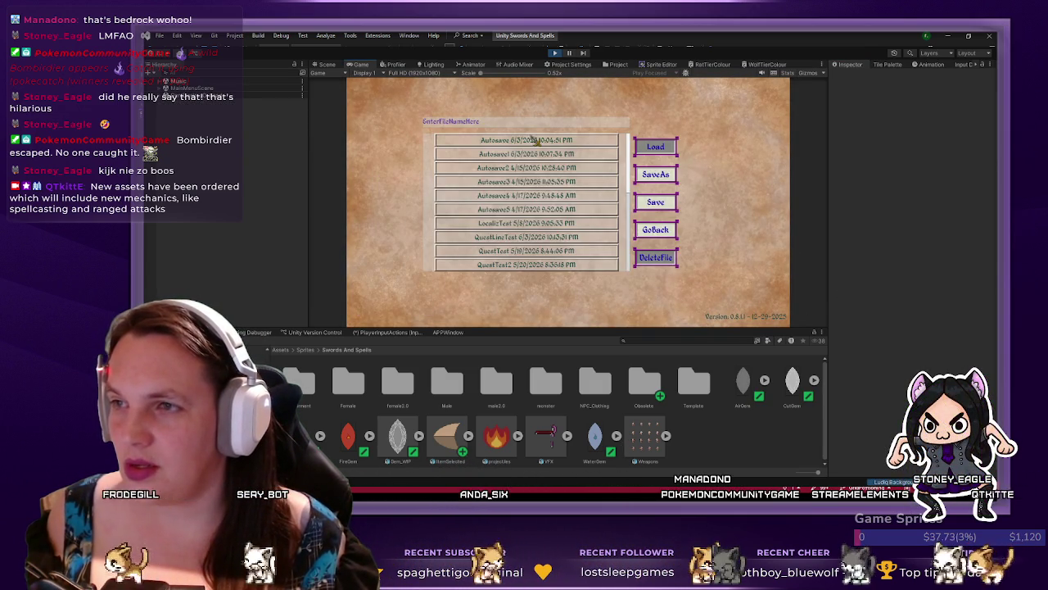
left_click(656, 150)
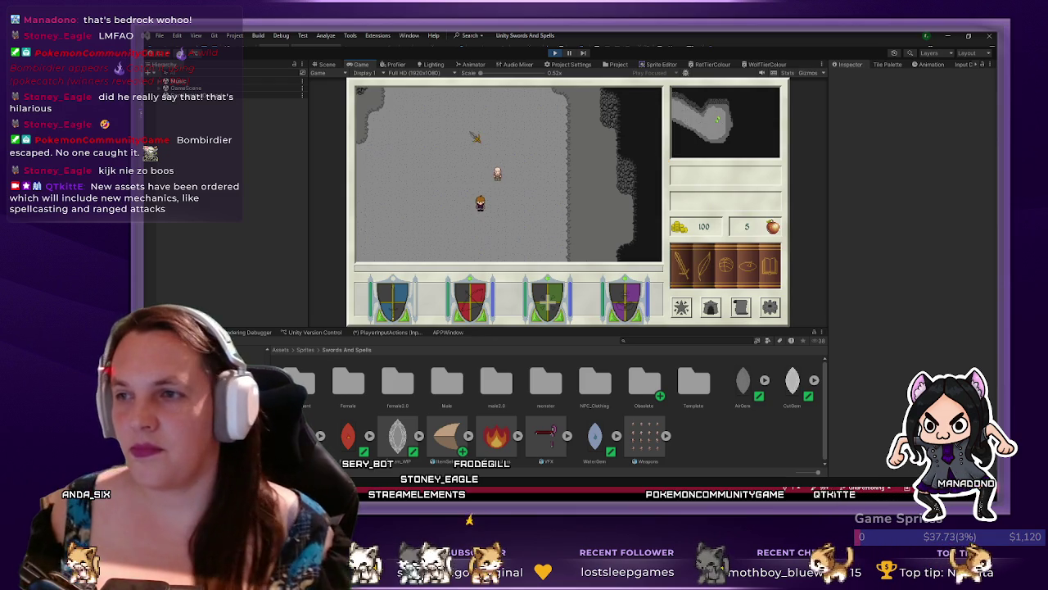
- Walk up to the gem cutter NPC, hear its introduction and Safe passage home thanks, exit, and view the Scene
key("Up")
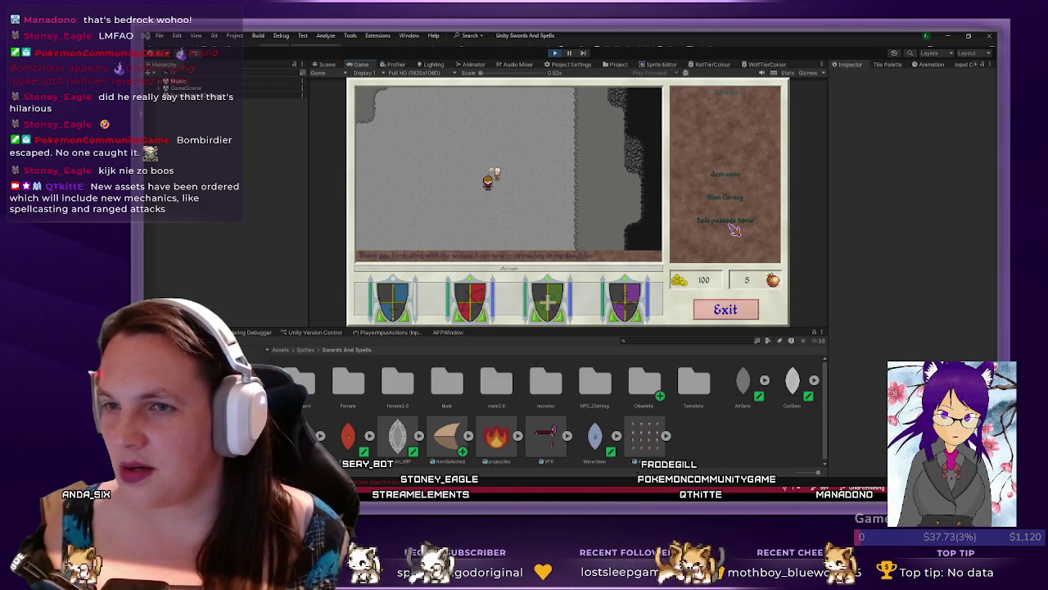
left_click(731, 198)
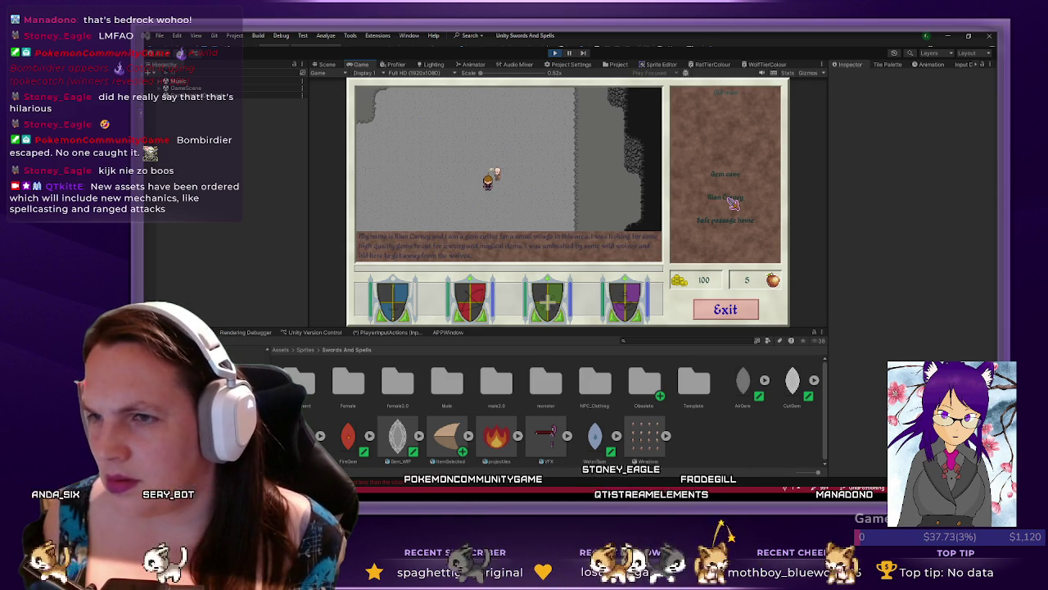
left_click(733, 202)
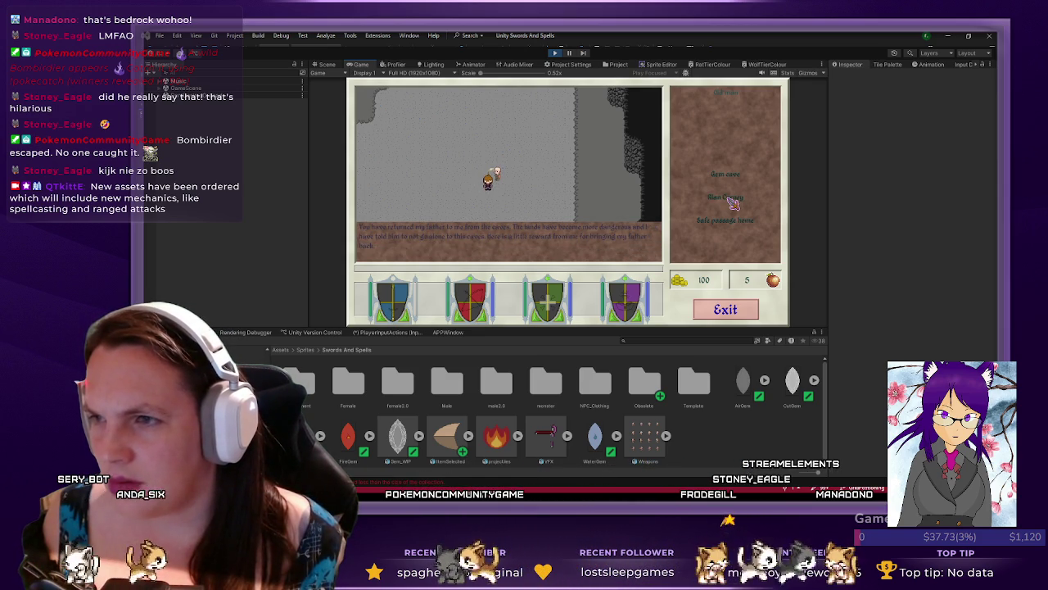
left_click(729, 305)
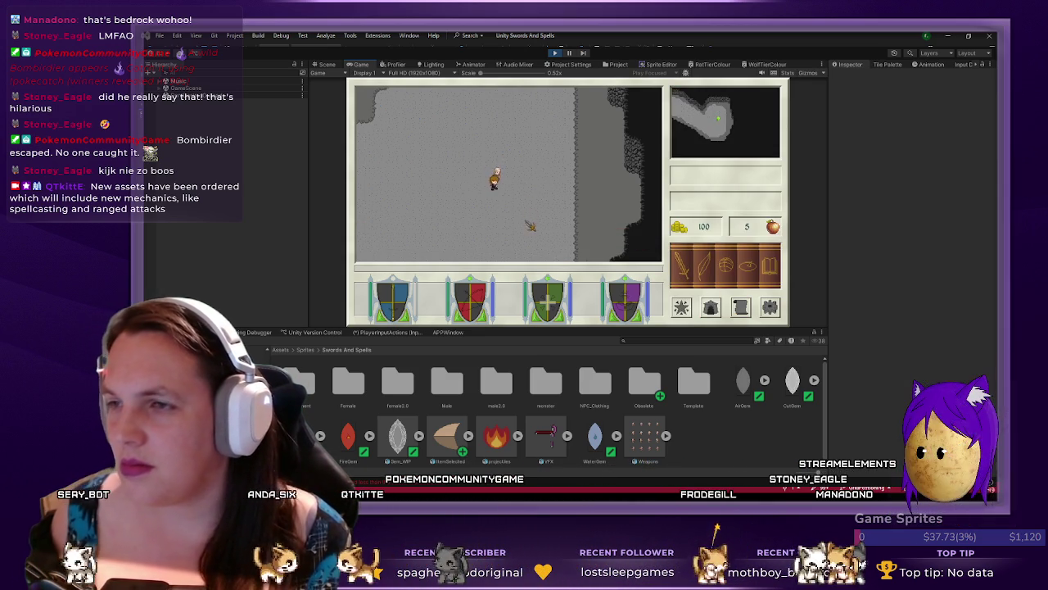
left_click(327, 65)
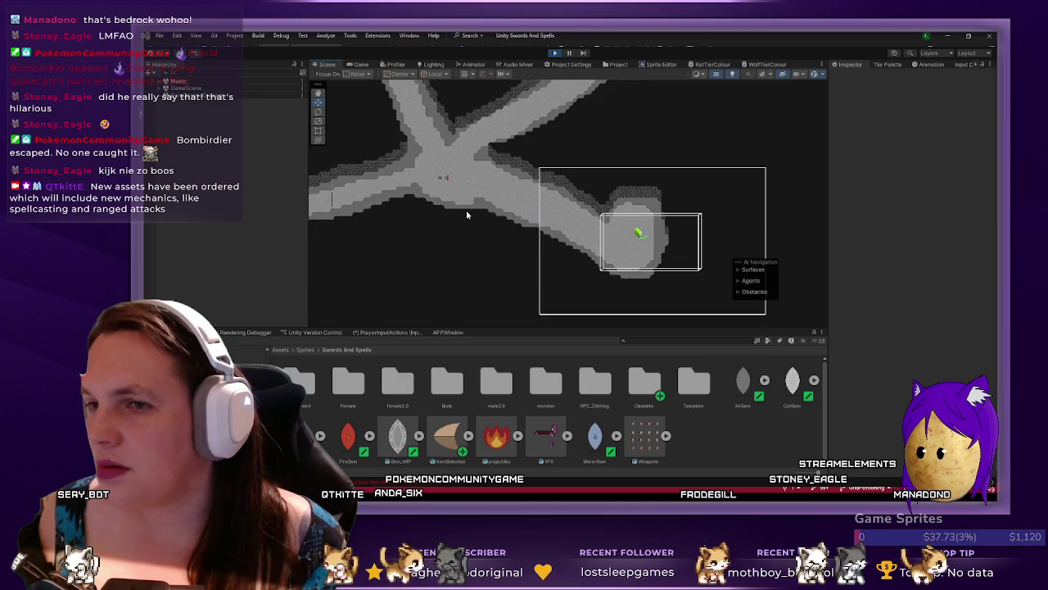
- Expand GameScene's nested groups in the Hierarchy down to PlayerPrefab, then go back to the running game
scroll(466, 210, "down", 4)
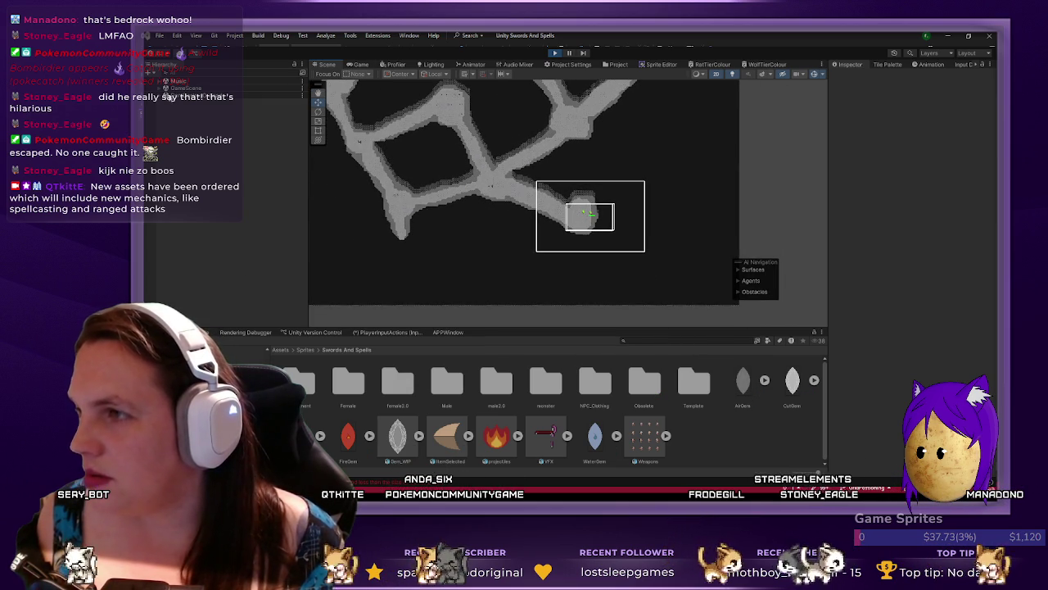
left_click(165, 89)
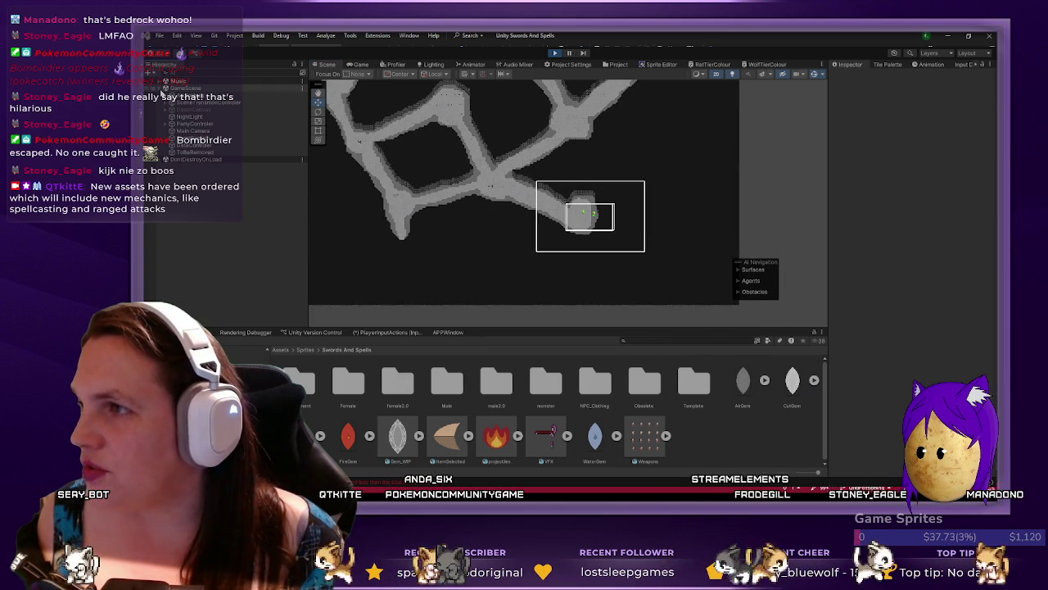
left_click(175, 131)
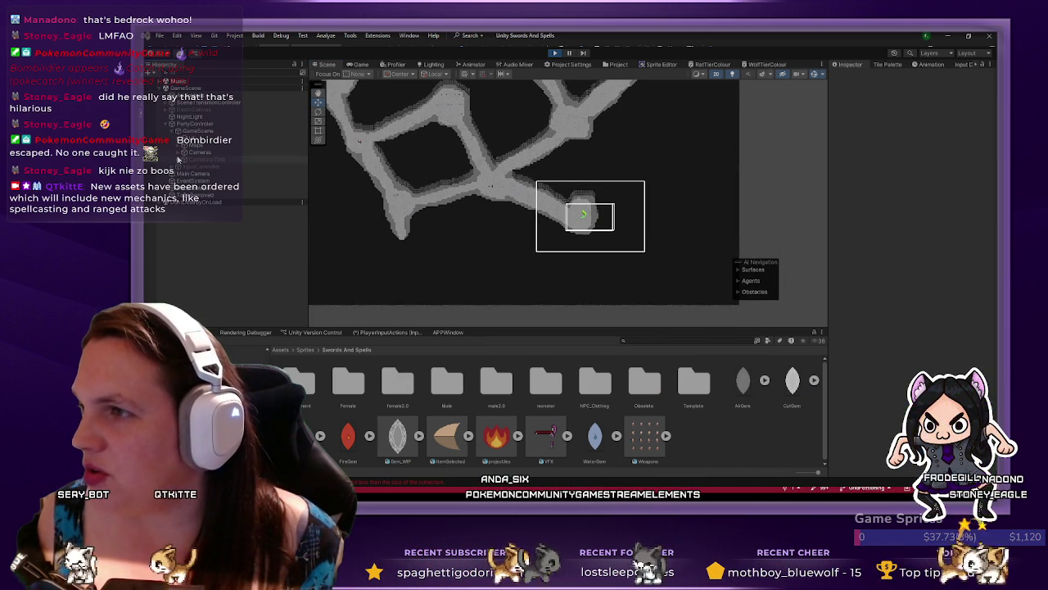
left_click(181, 153)
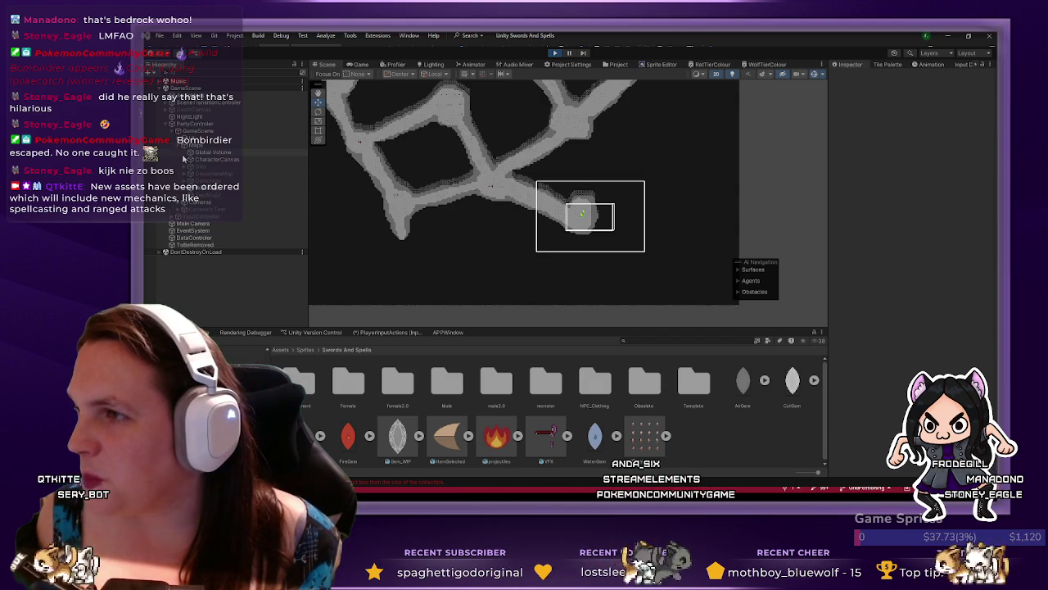
left_click(185, 165)
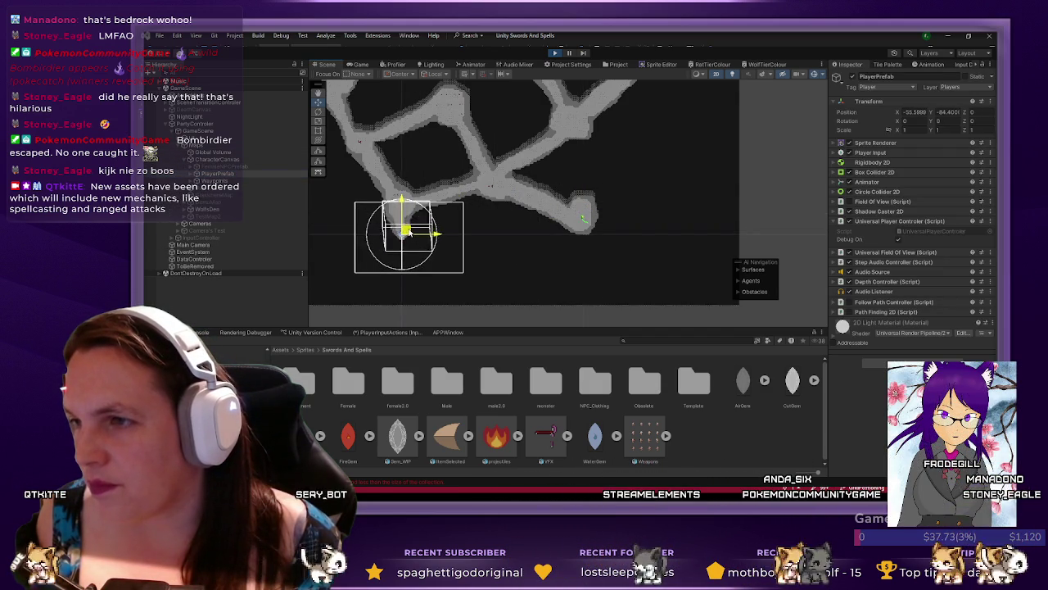
left_click(363, 69)
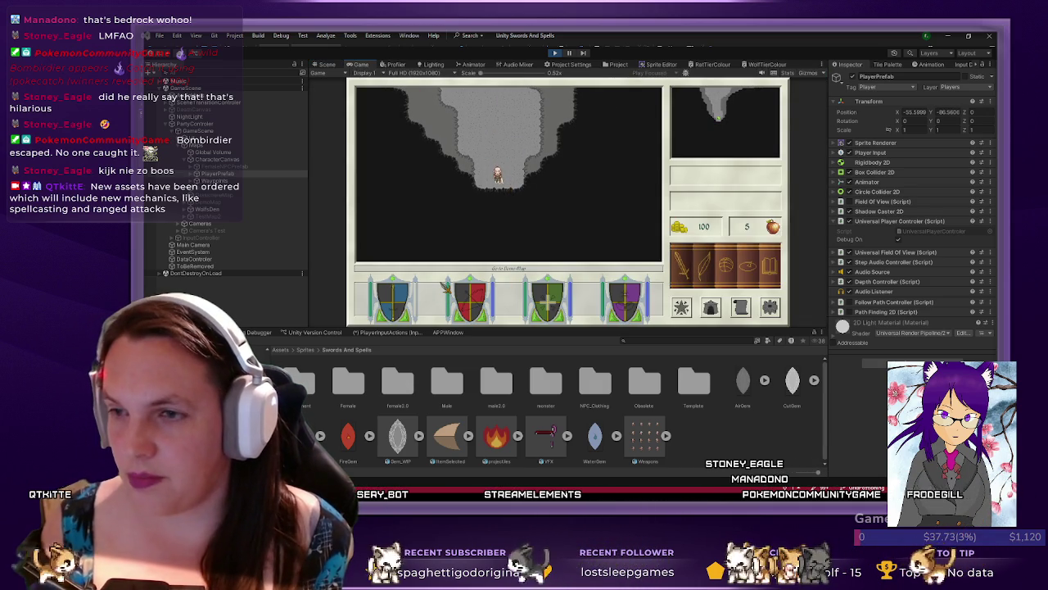
- Toggle the in-game inventory with the I key, then close it with Exit
key("i")
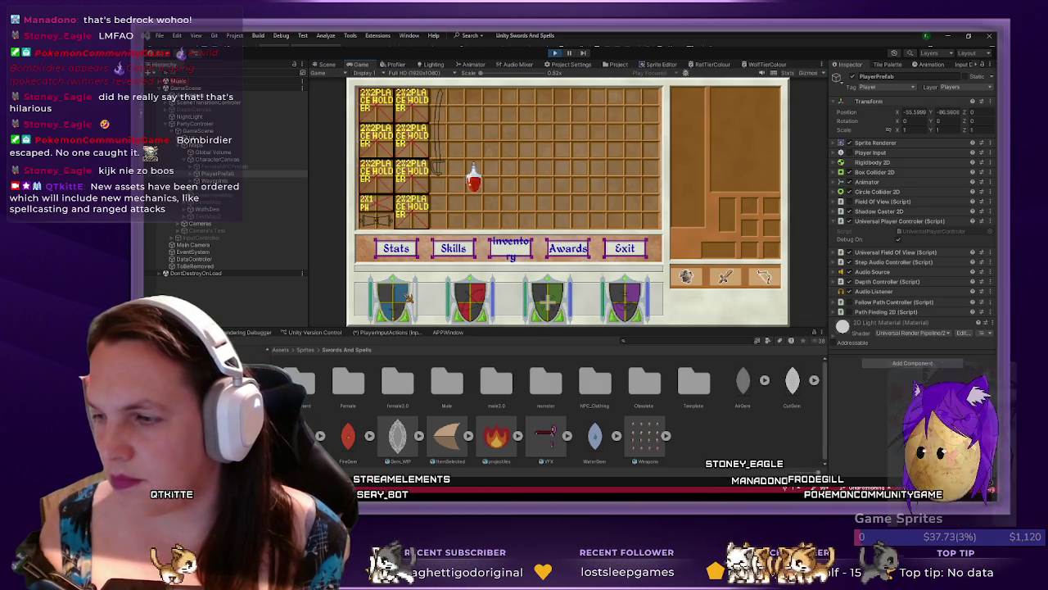
mouse_move(427, 228)
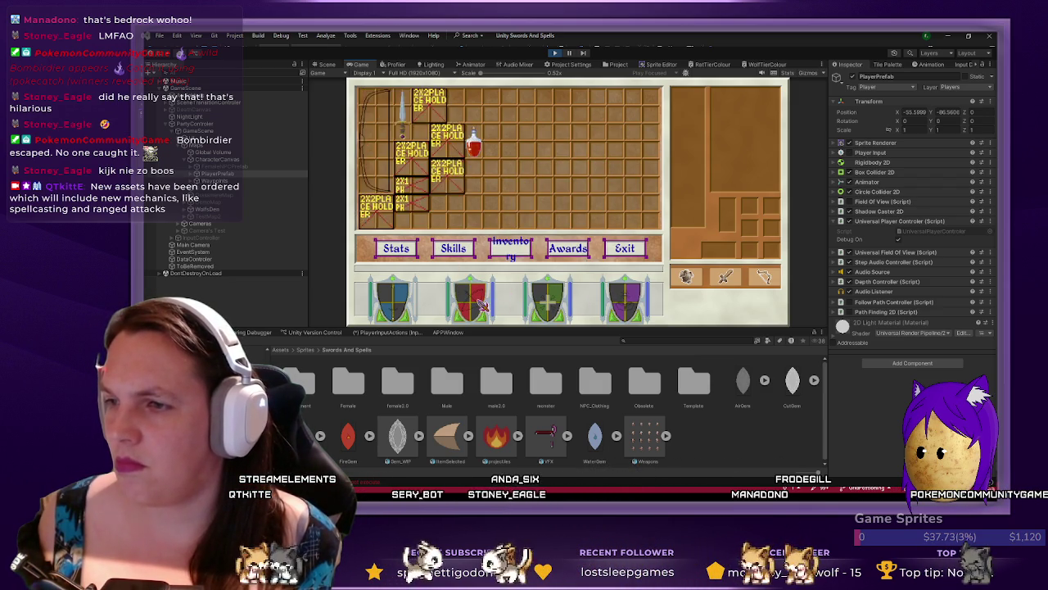
key("i")
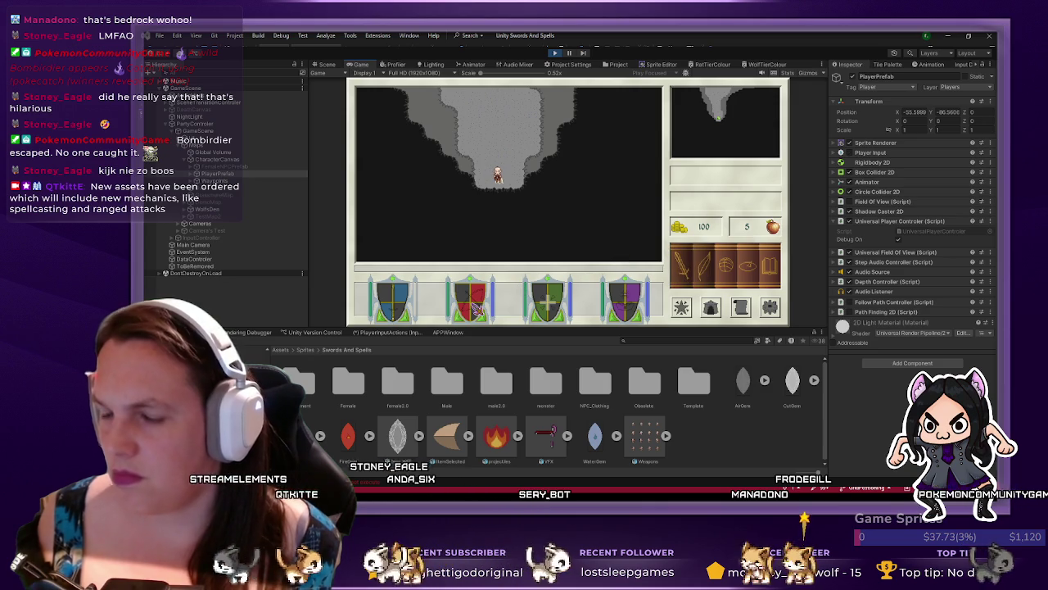
key("i")
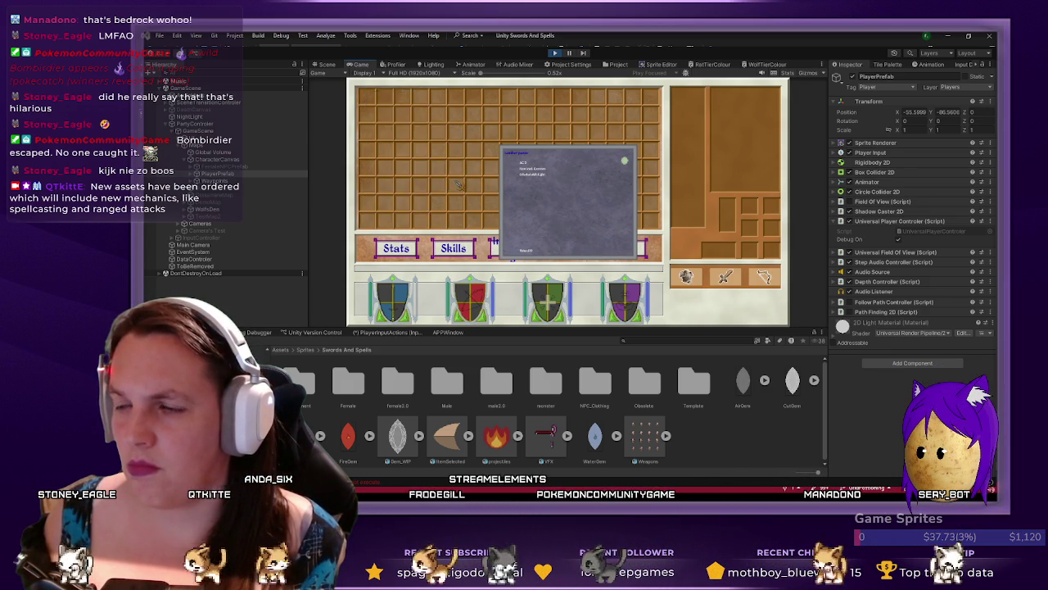
left_click(647, 252)
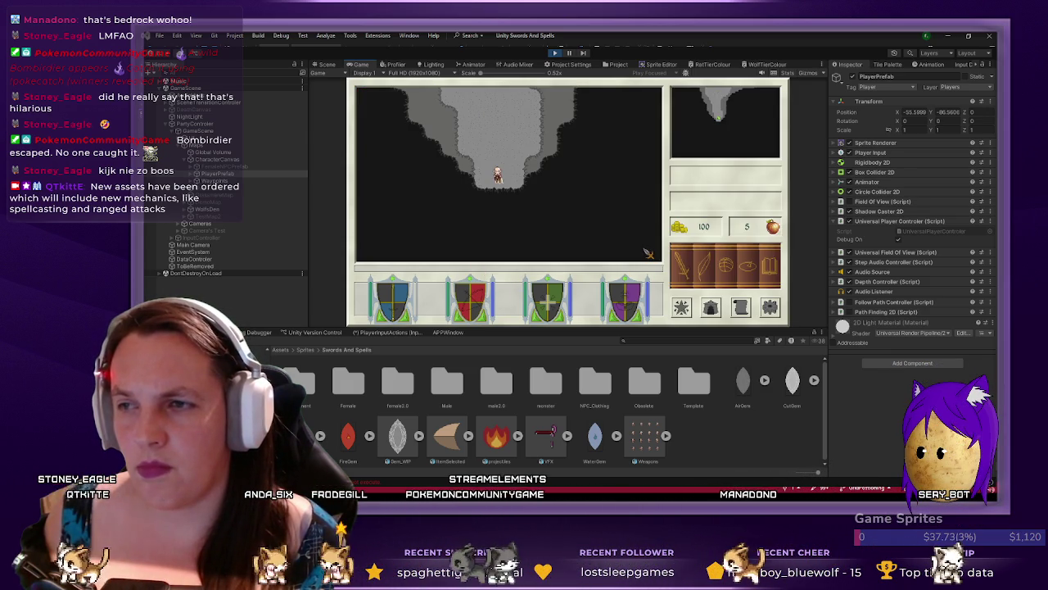
- Reopen and close the inventory via the shield slots twice, then show the Console errors
left_click(488, 290)
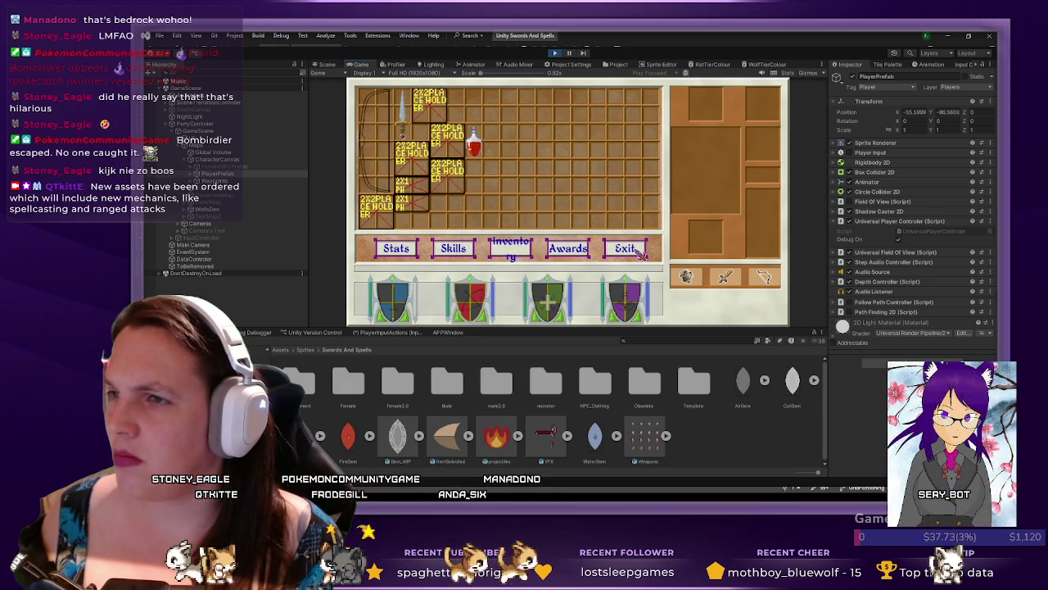
mouse_move(451, 178)
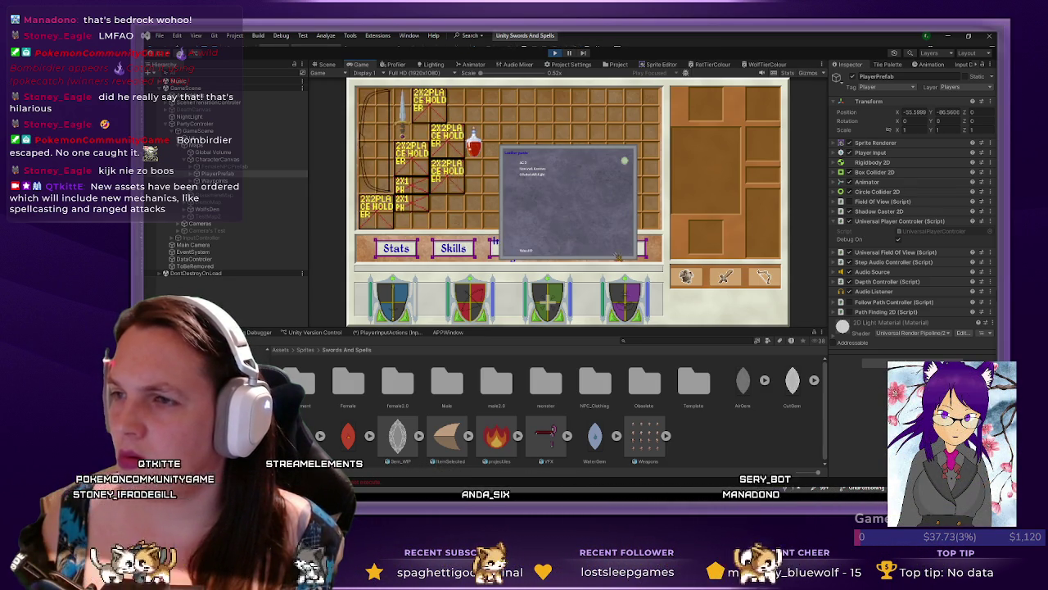
left_click(647, 250)
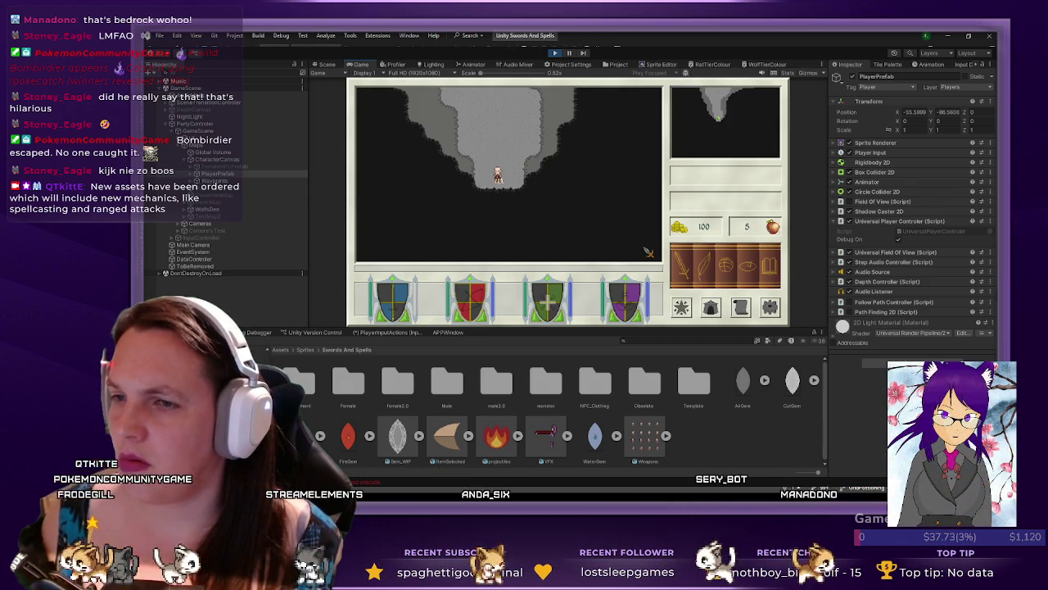
left_click(564, 305)
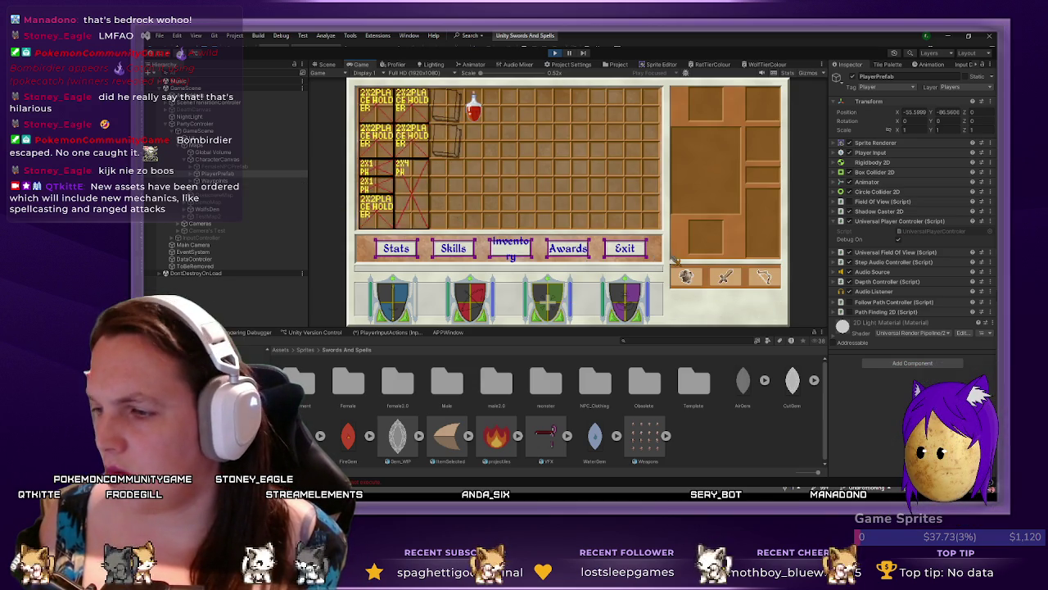
left_click(628, 249)
key("ctrl+shift+c")
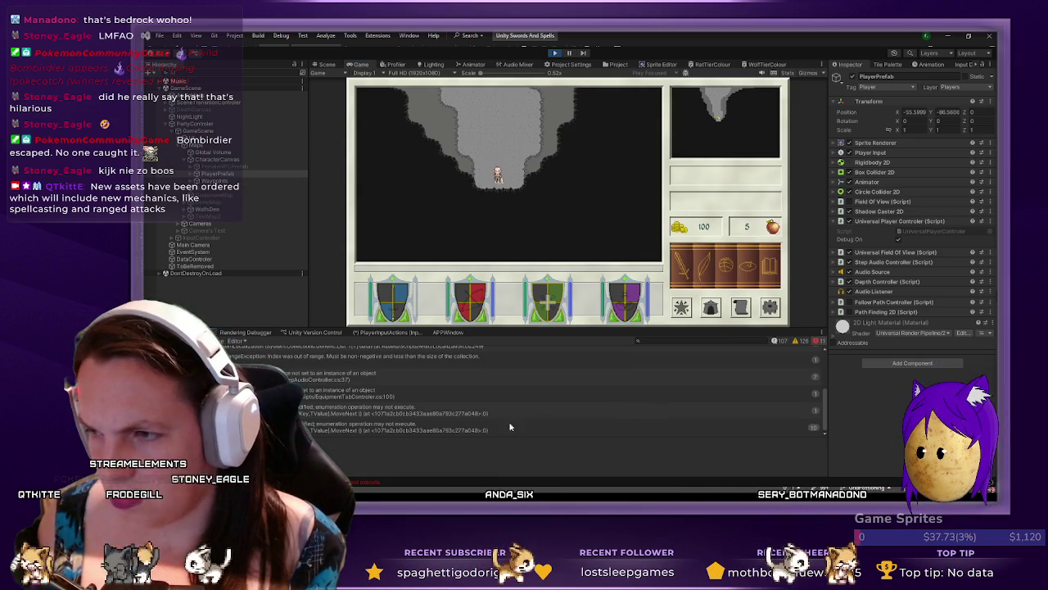
left_click(497, 396)
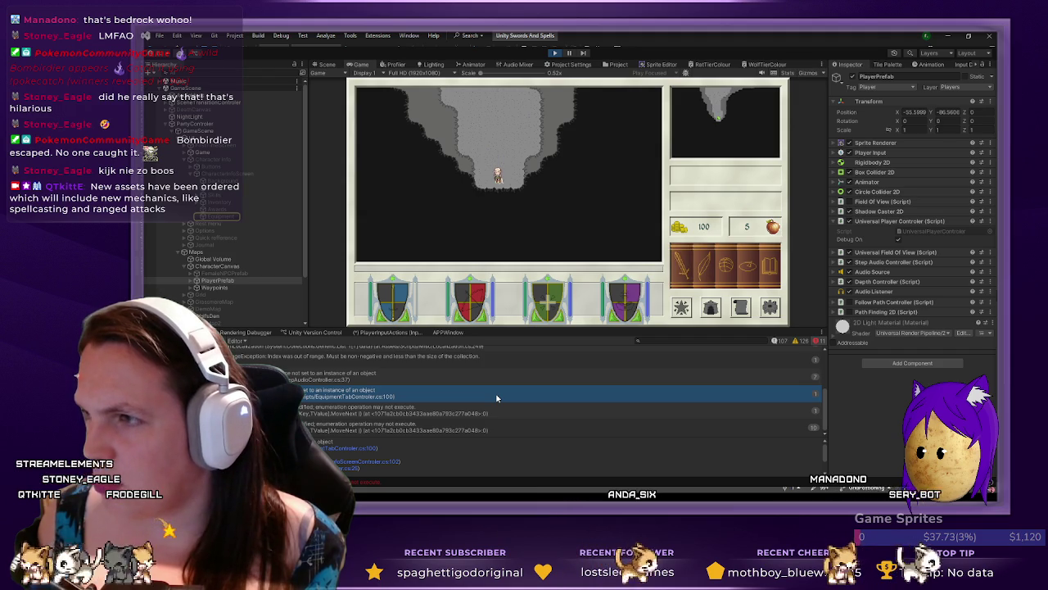
left_click(489, 414)
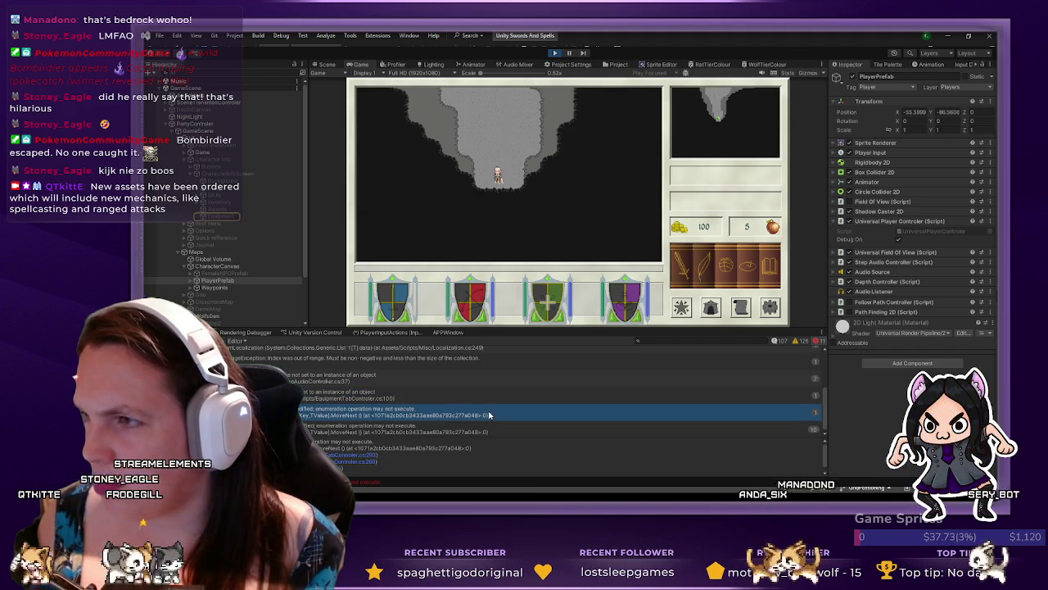
scroll(486, 409, "up", 1)
left_click(488, 388)
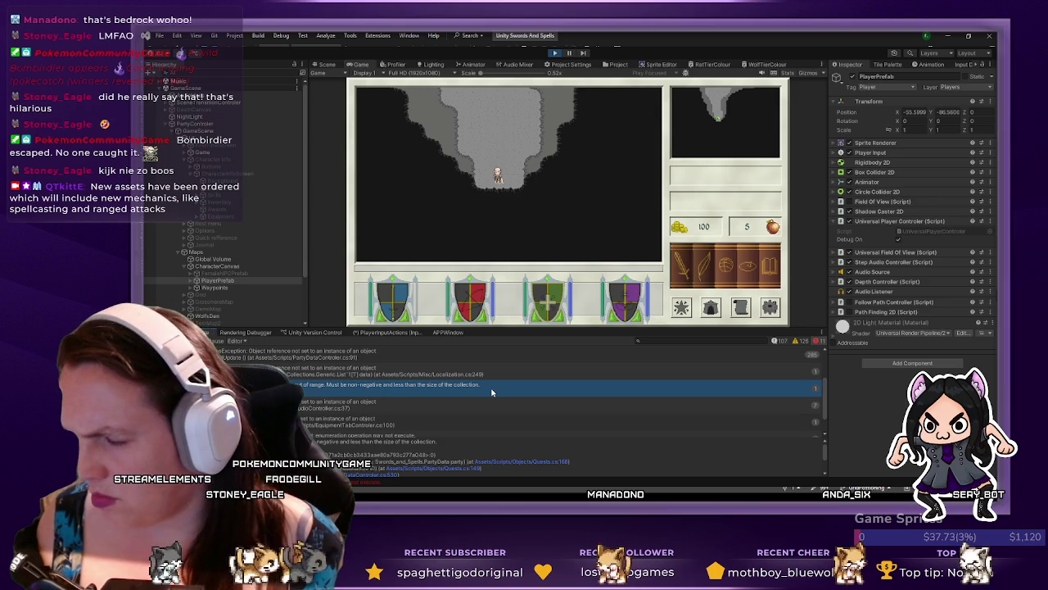
left_click(496, 374)
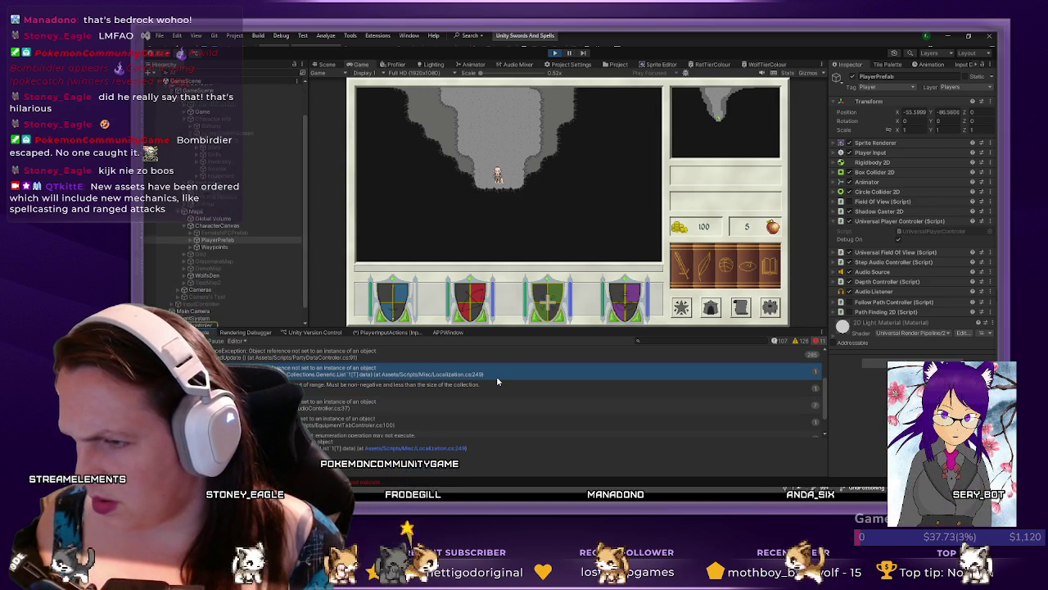
scroll(502, 396, "down", 2)
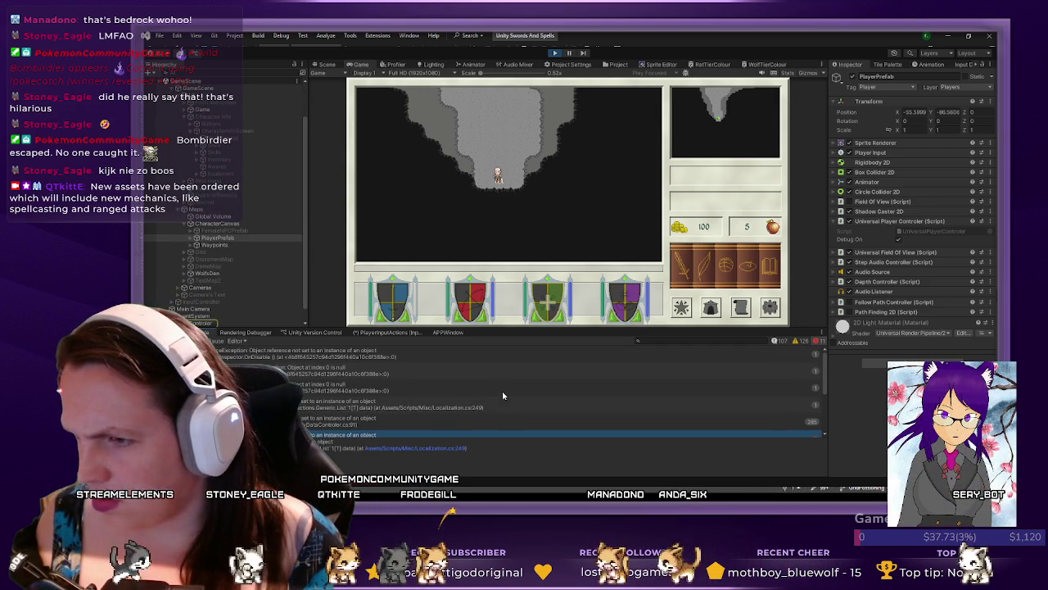
left_click(502, 368)
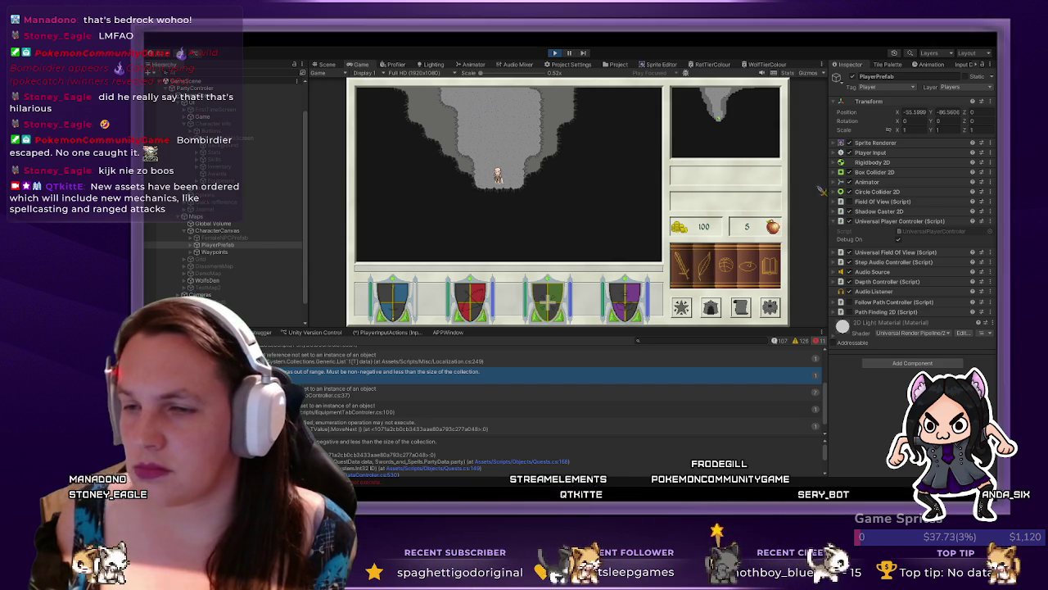
key("Escape")
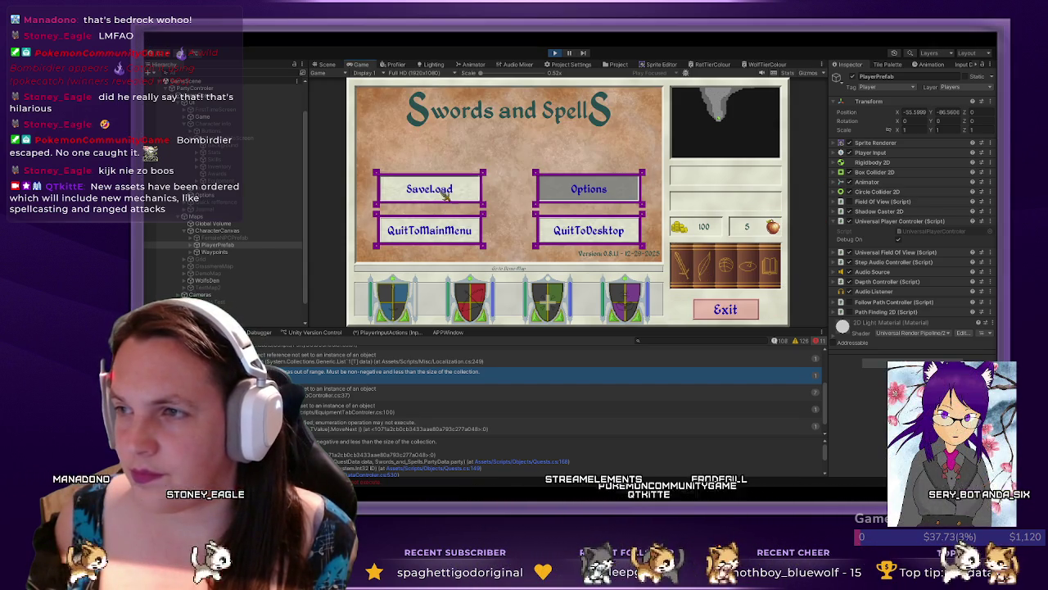
- Load the QuestLineTest save from the save file list
left_click(428, 187)
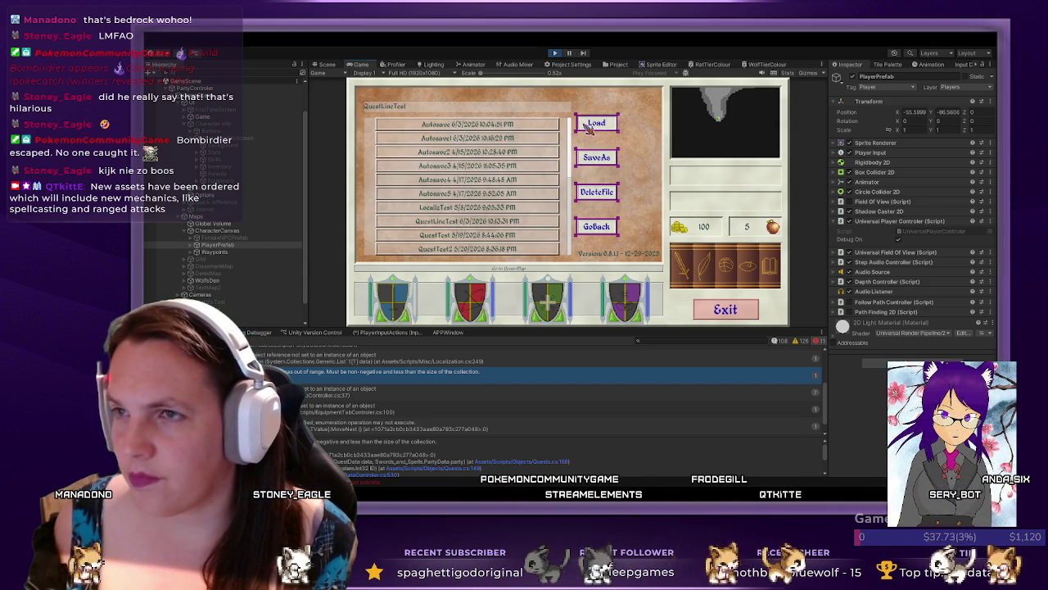
left_click(597, 123)
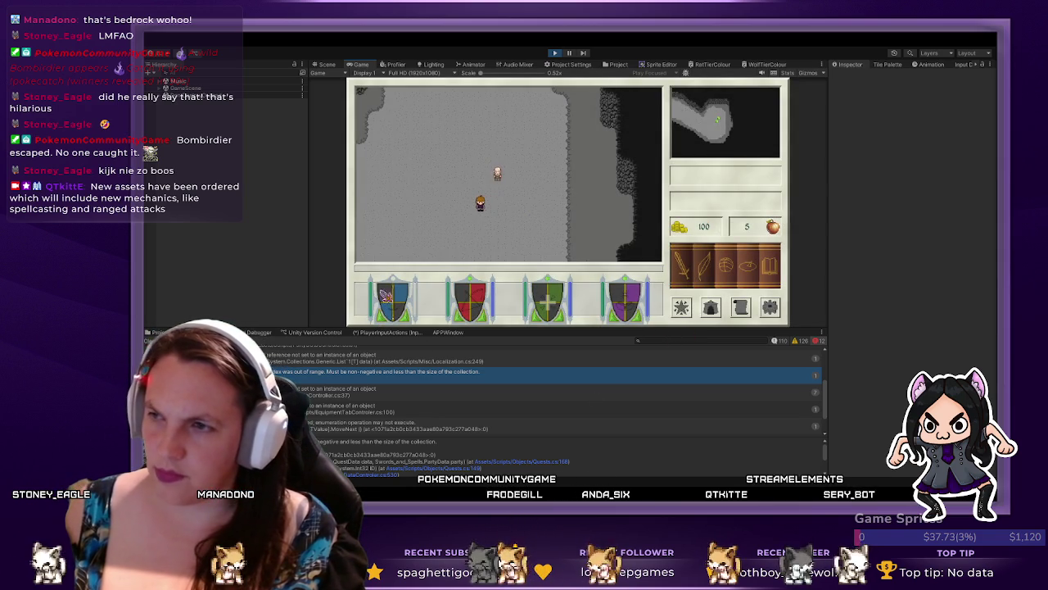
- Walk into the NPC, pick its Safe passage home option, step away, and open the inventory
key("Up")
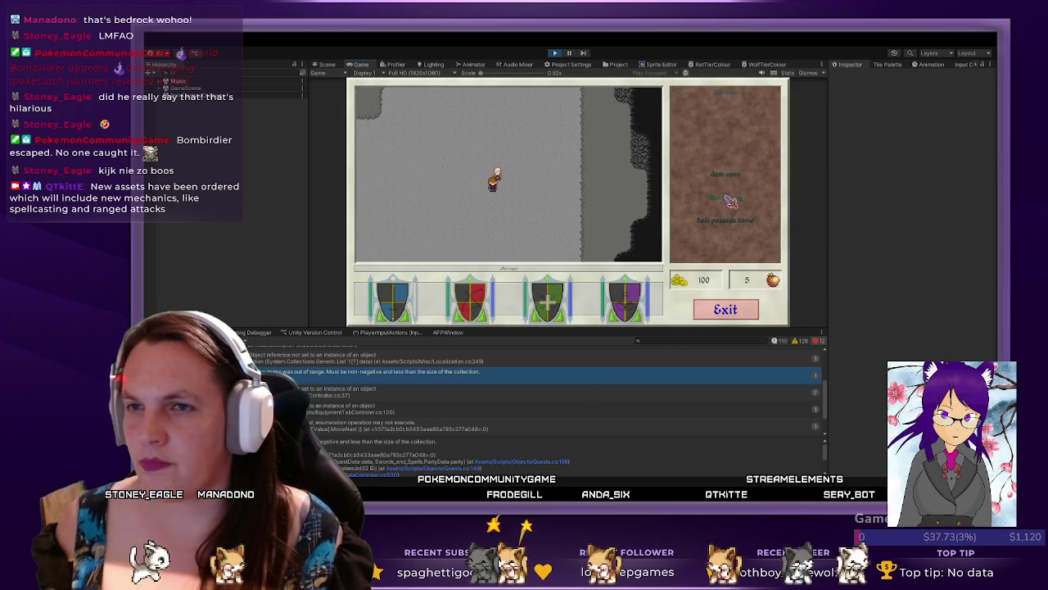
left_click(731, 222)
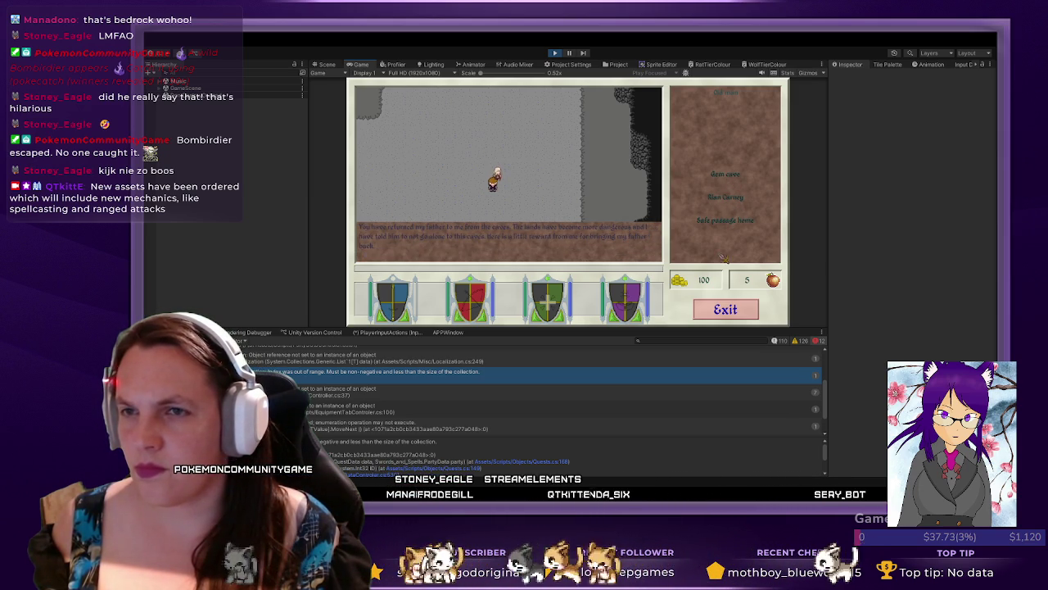
key("Down")
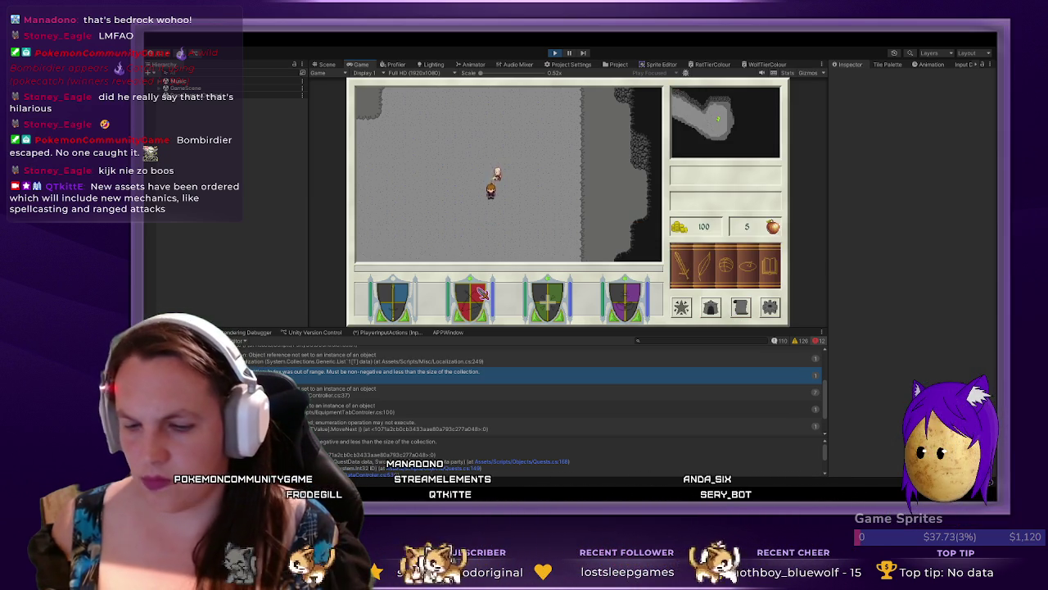
left_click(483, 293)
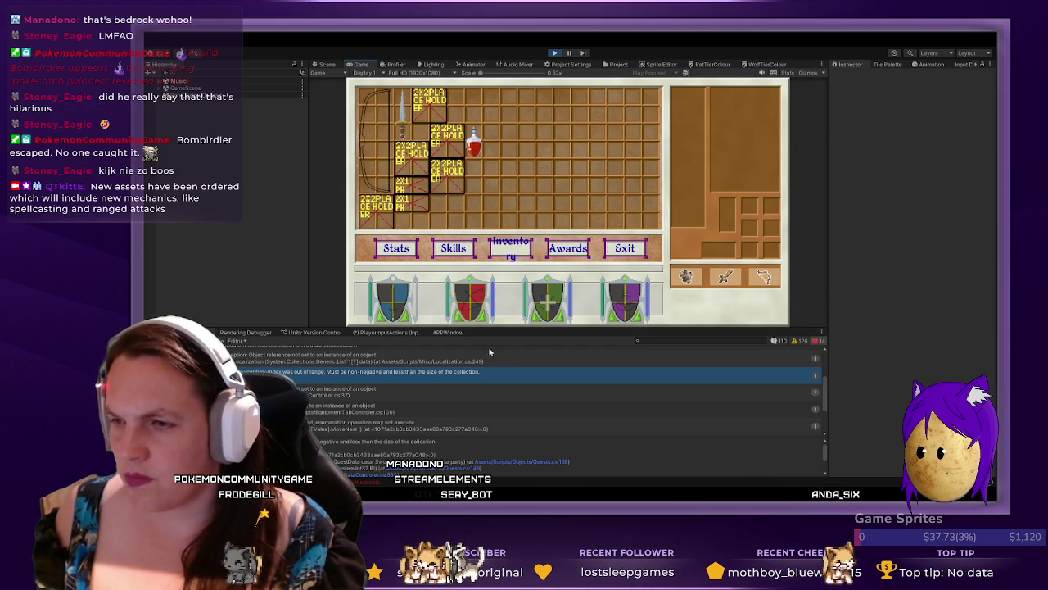
- Read the stack traces of several Console errors, including the EquipmentTabController one
left_click(455, 433)
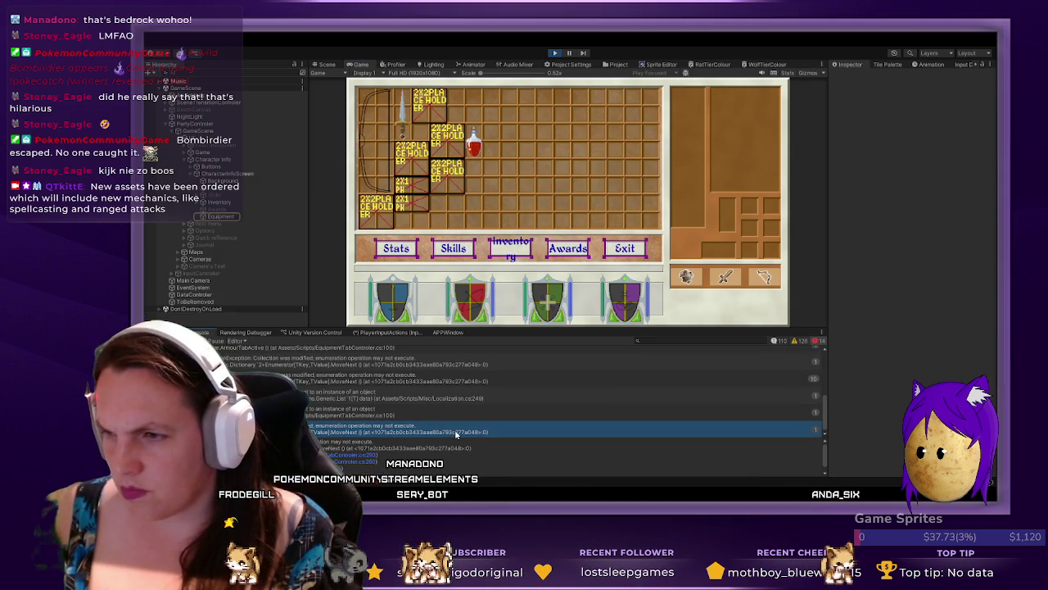
left_click(444, 414)
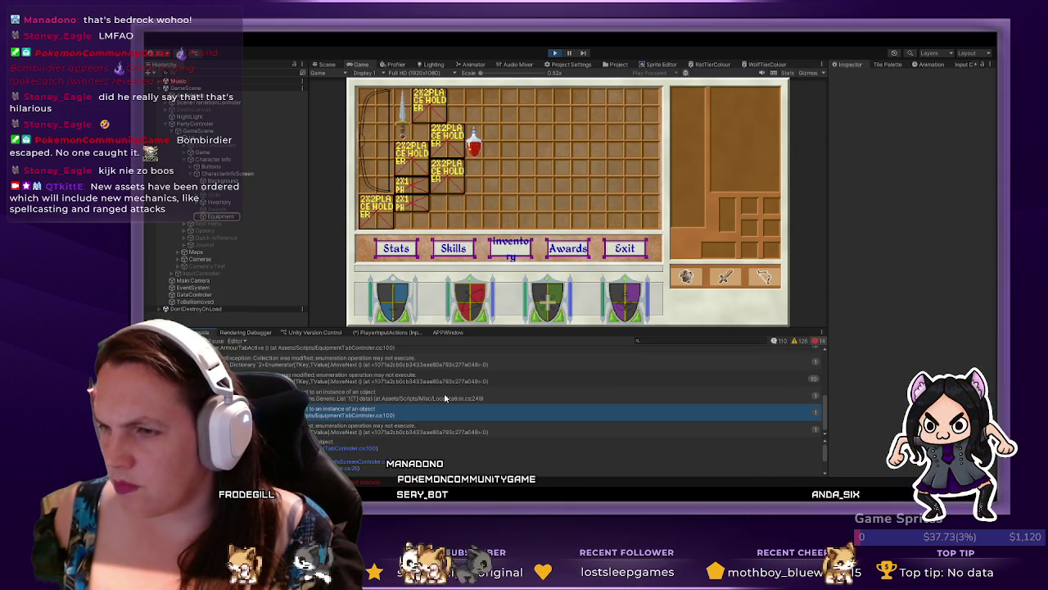
left_click(445, 397)
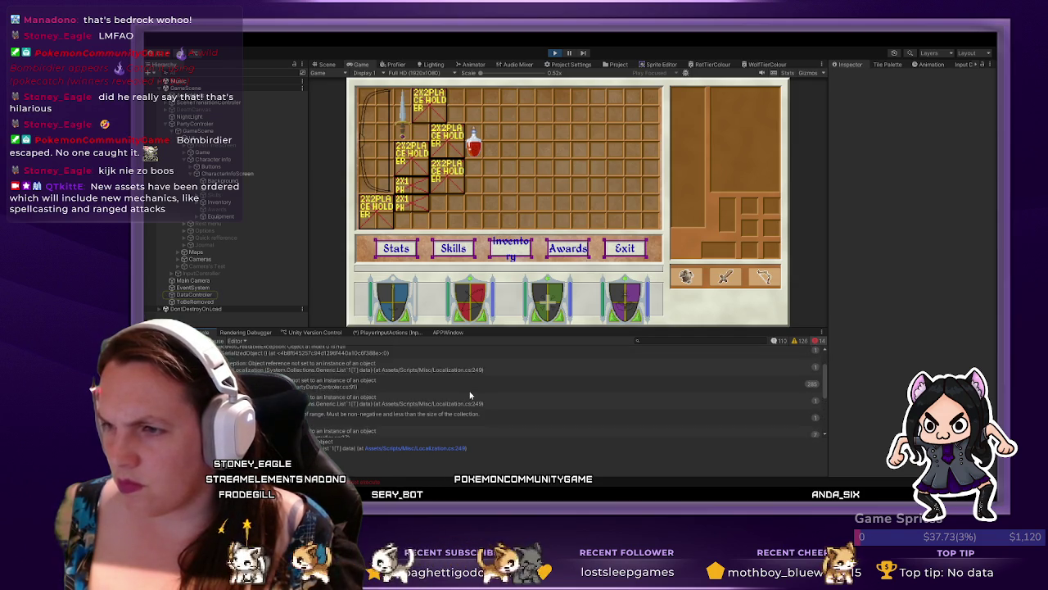
left_click(424, 411)
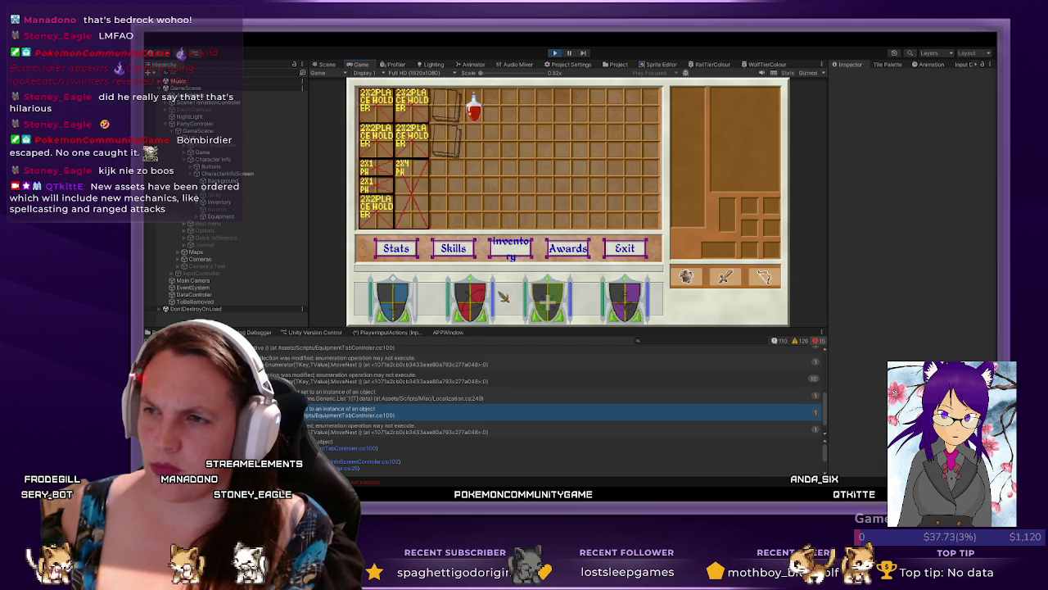
- Close and reopen the inventory twice, ending with it closed on the cave map
left_click(647, 258)
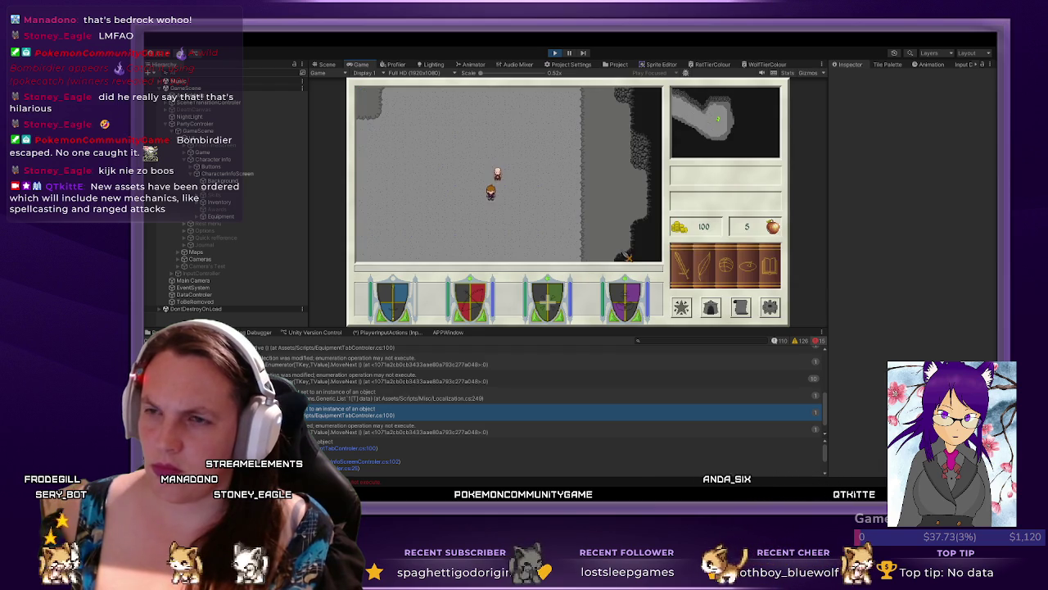
left_click(555, 305)
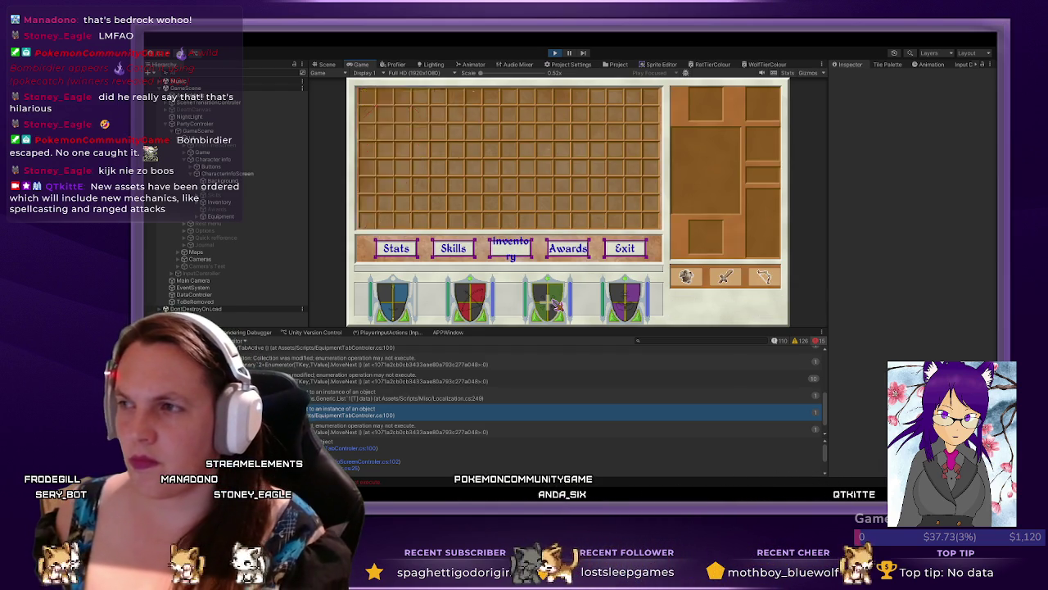
left_click(620, 254)
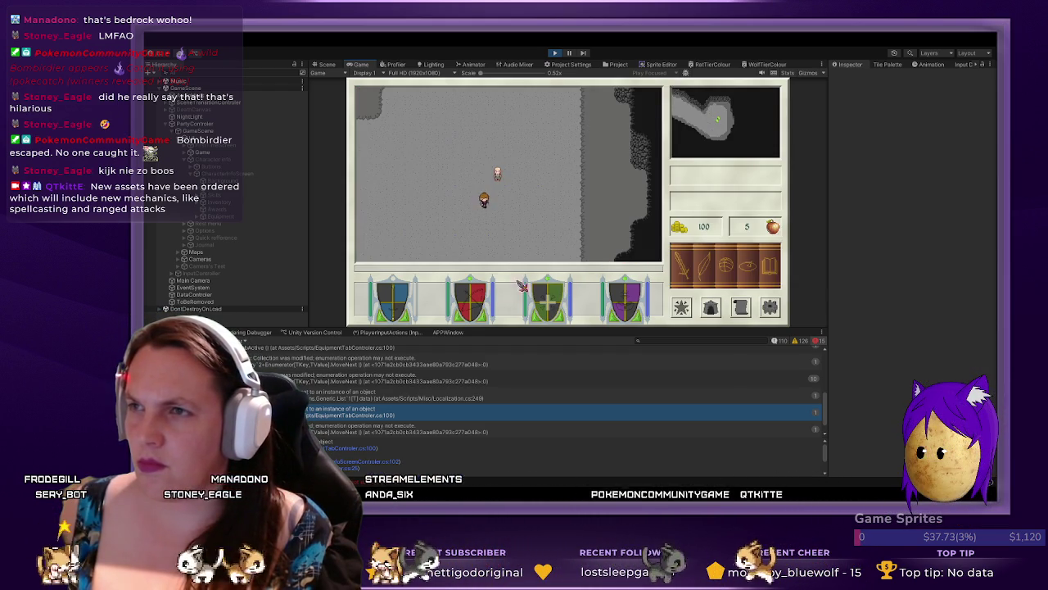
left_click(474, 307)
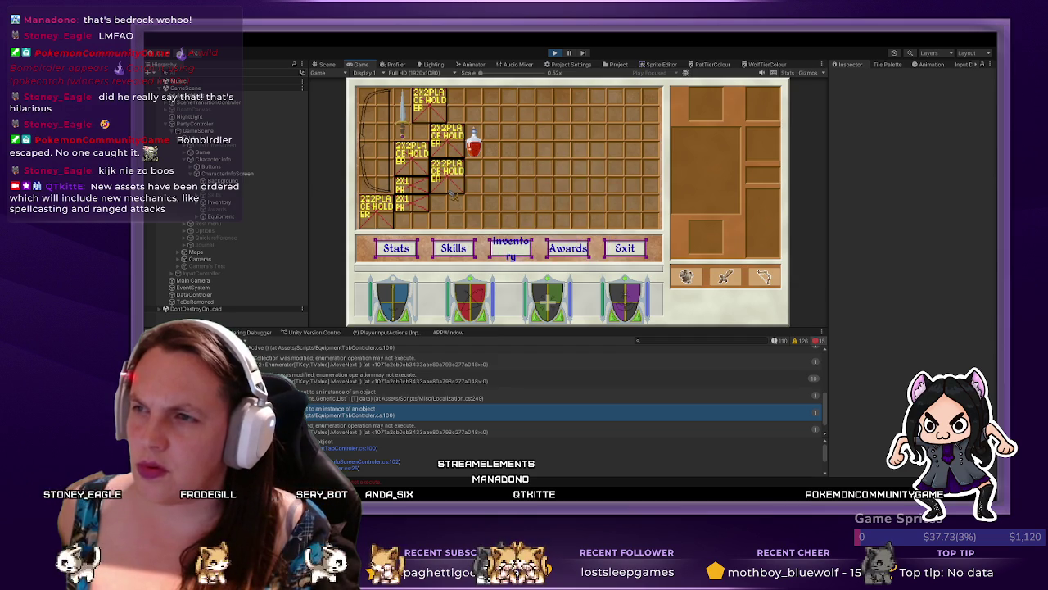
left_click(627, 250)
- Walk the player into the NPC to trigger it and dismiss its travel dialogue
key("a")
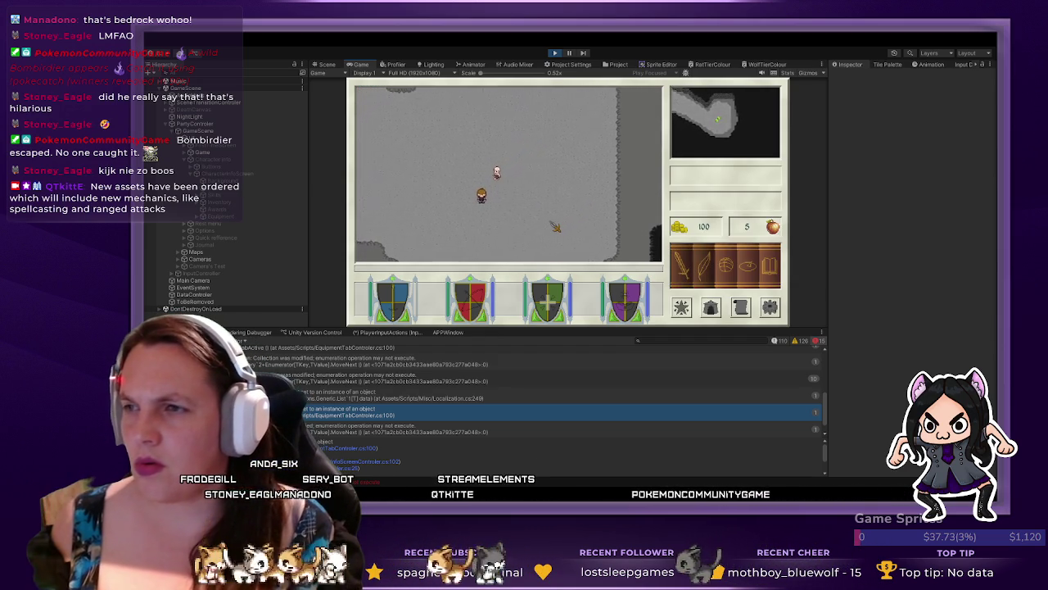
key("a")
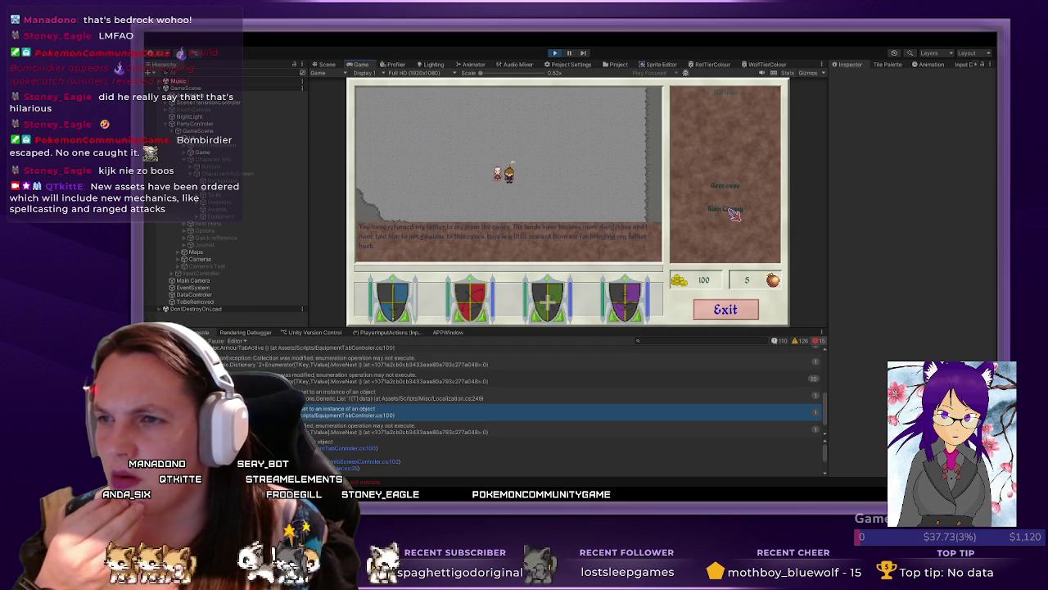
left_click(726, 311)
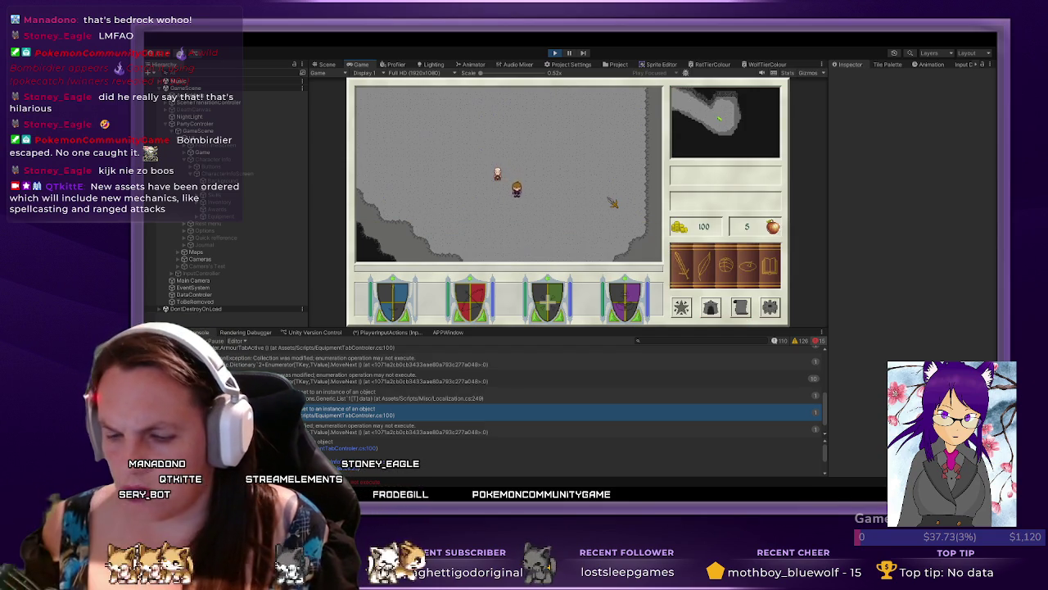
- Walk up into the cave room, then glance at the Scene view and return to Game
key("Up")
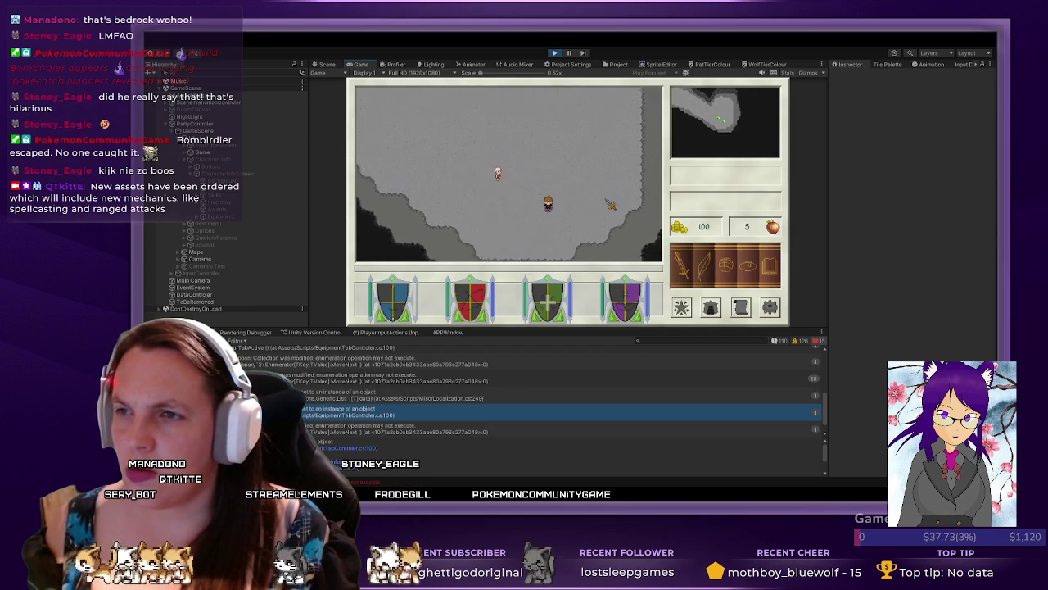
key("Up")
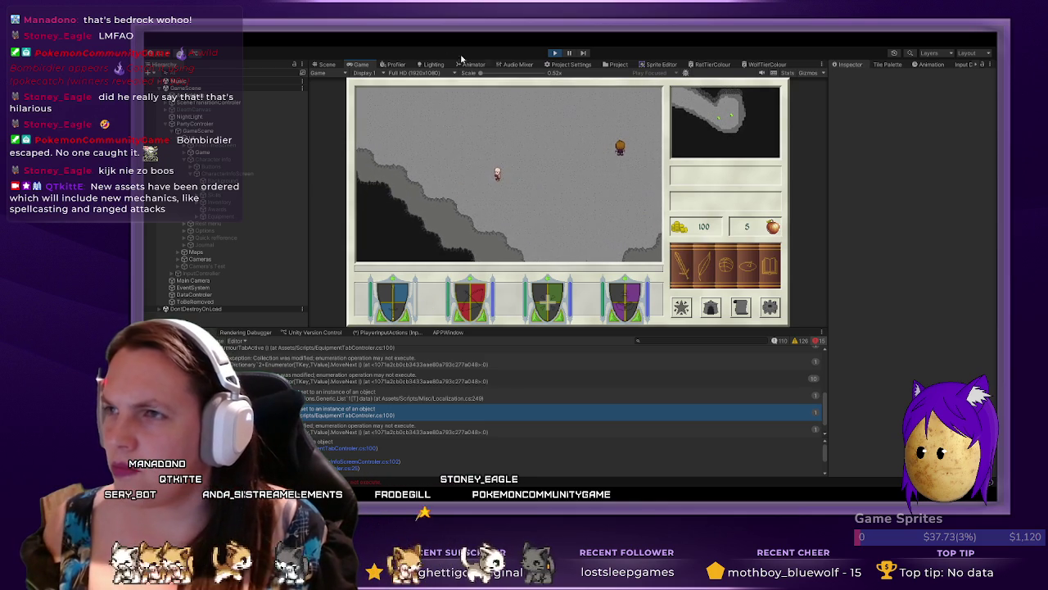
left_click(330, 63)
left_click(358, 64)
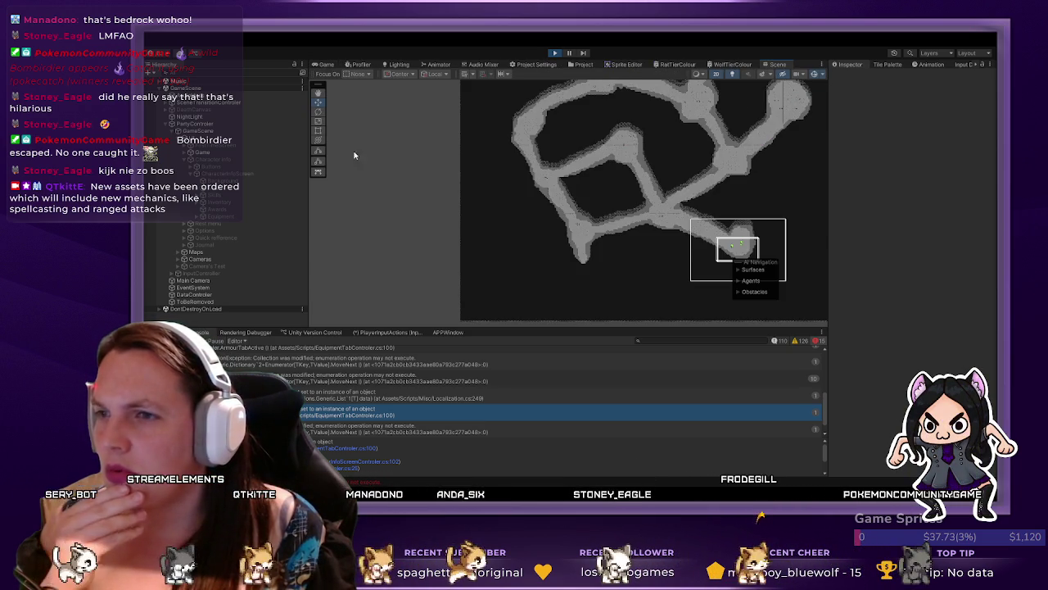
- In the Scene view, expand Maps and CharacterCanvas to select PlayerPrefab, then return to the game
key("ctrl+1")
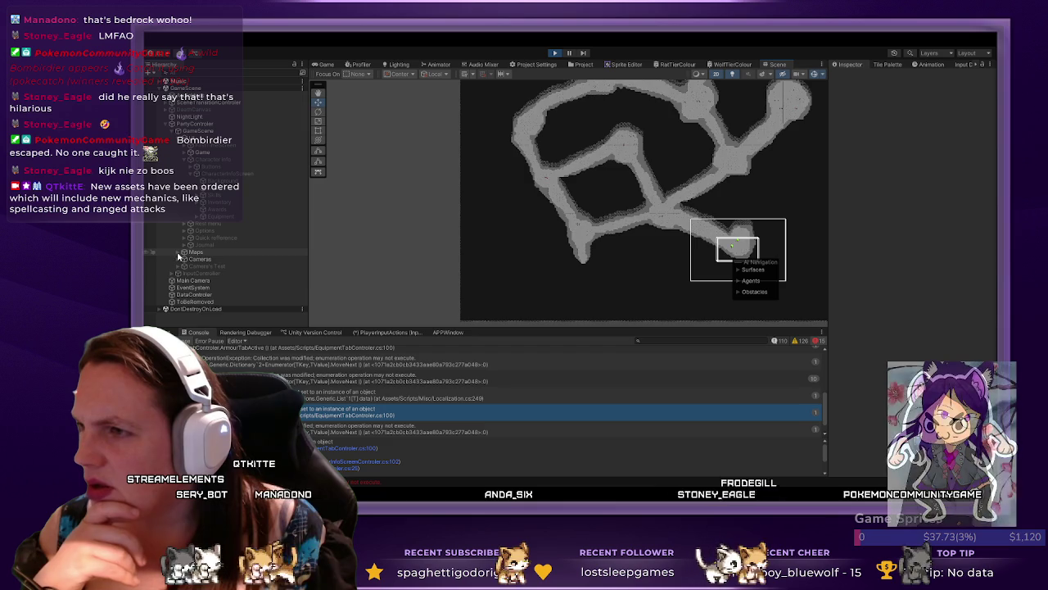
left_click(179, 251)
left_click(215, 266)
key("Right")
left_click(217, 281)
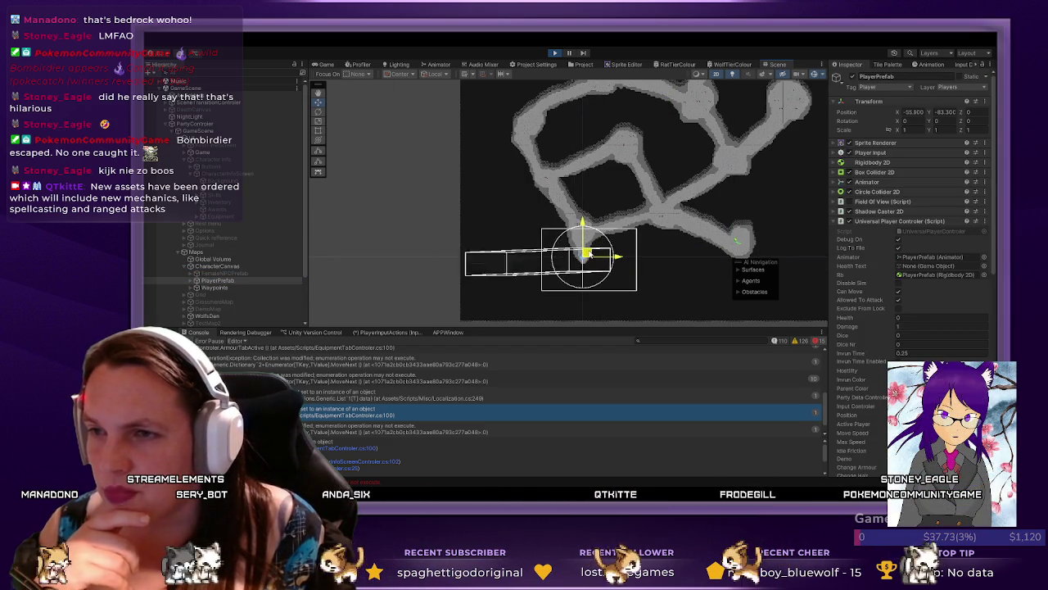
left_click(325, 65)
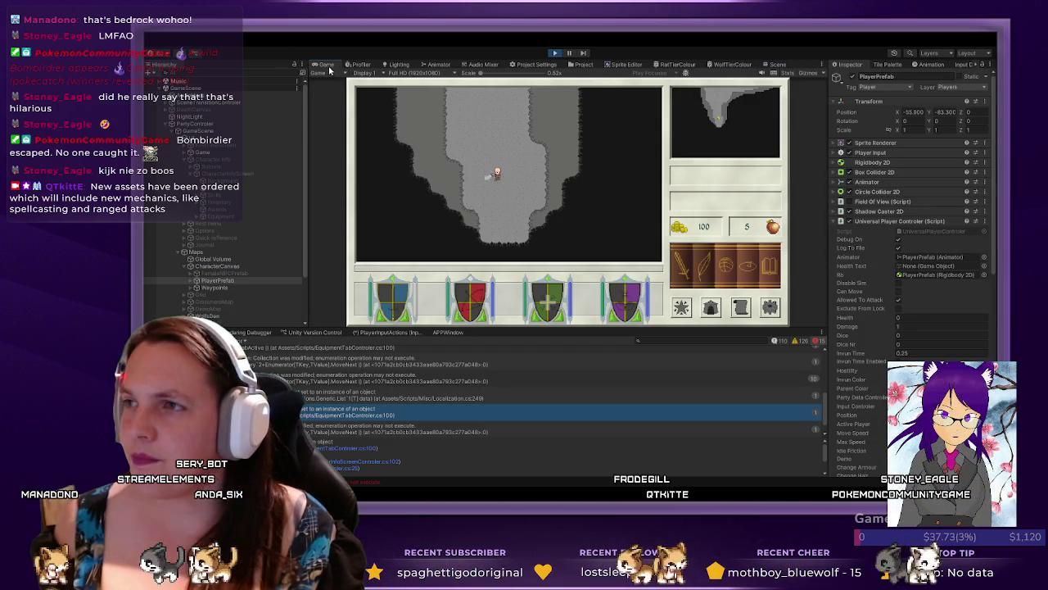
- Walk down to the cave exit, confirm leaving, and view the loaded forest map's Scene
key("s")
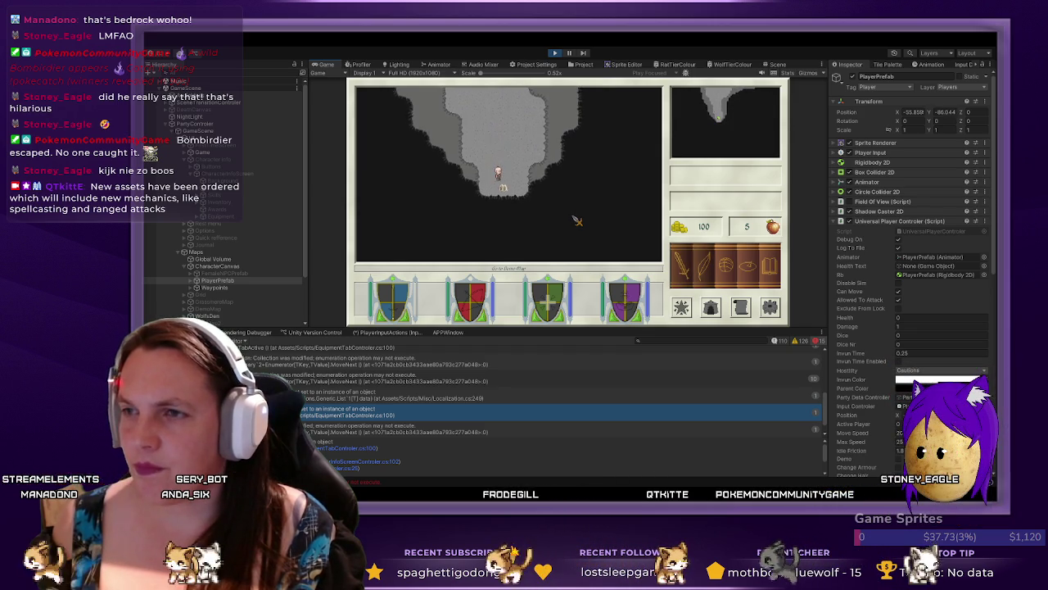
left_click(699, 255)
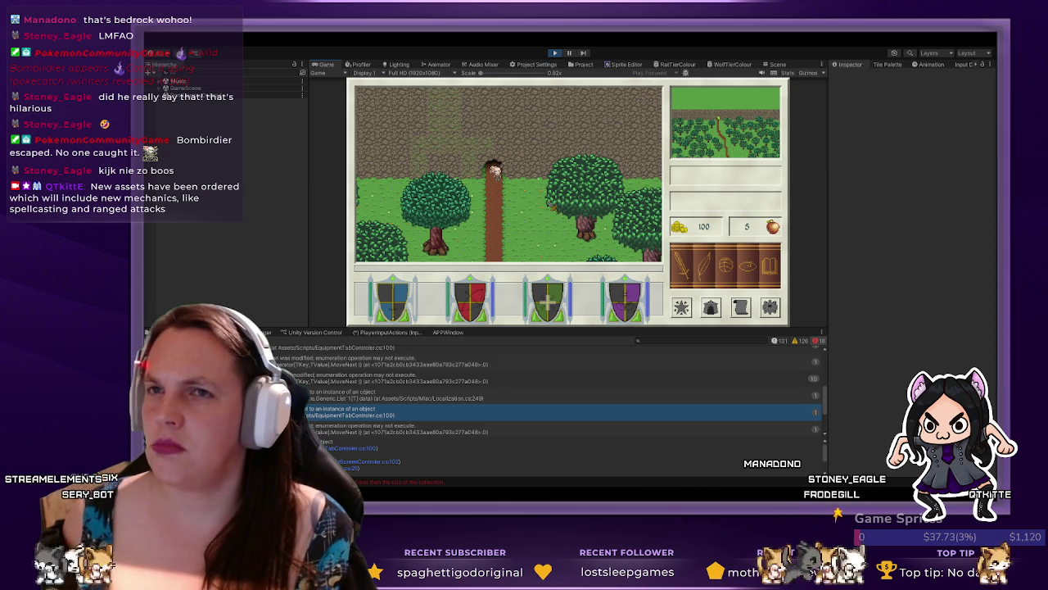
left_click(775, 65)
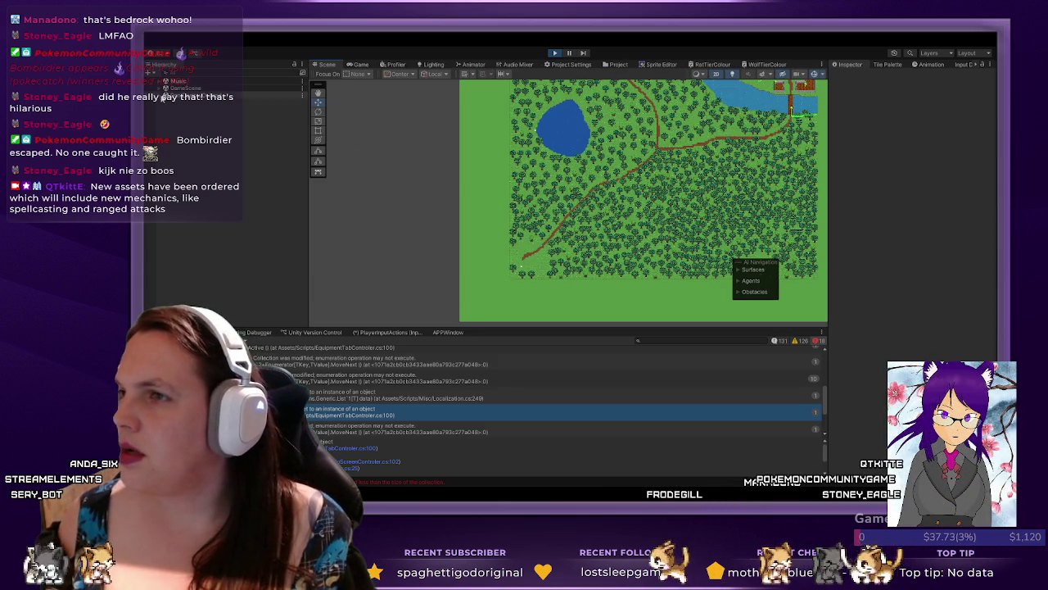
- Expand the scene and GameScene groups in the Hierarchy
scroll(563, 167, "down", 2)
scroll(563, 168, "down", 3)
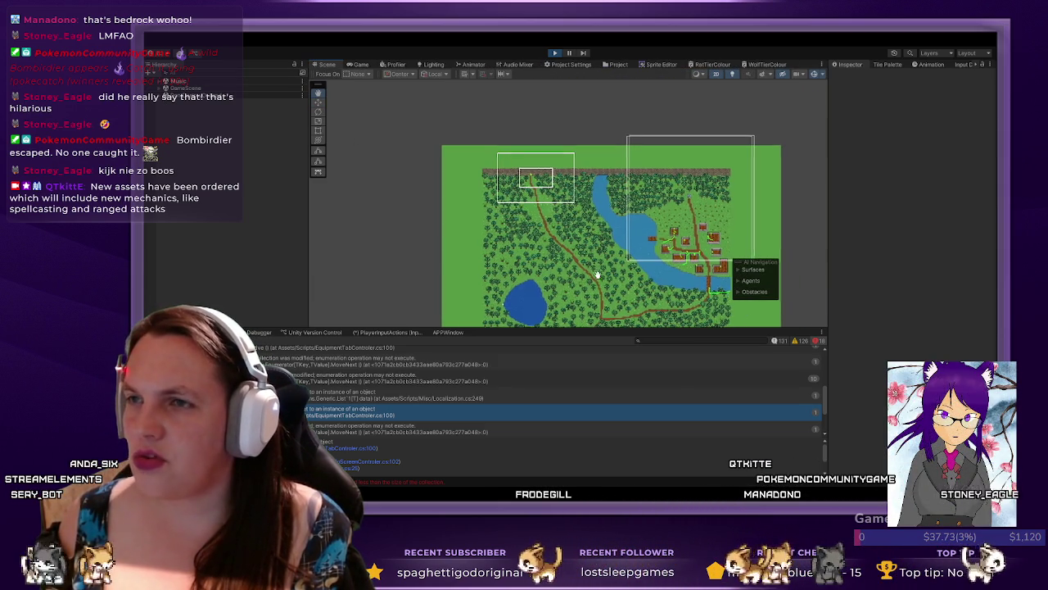
left_click(160, 87)
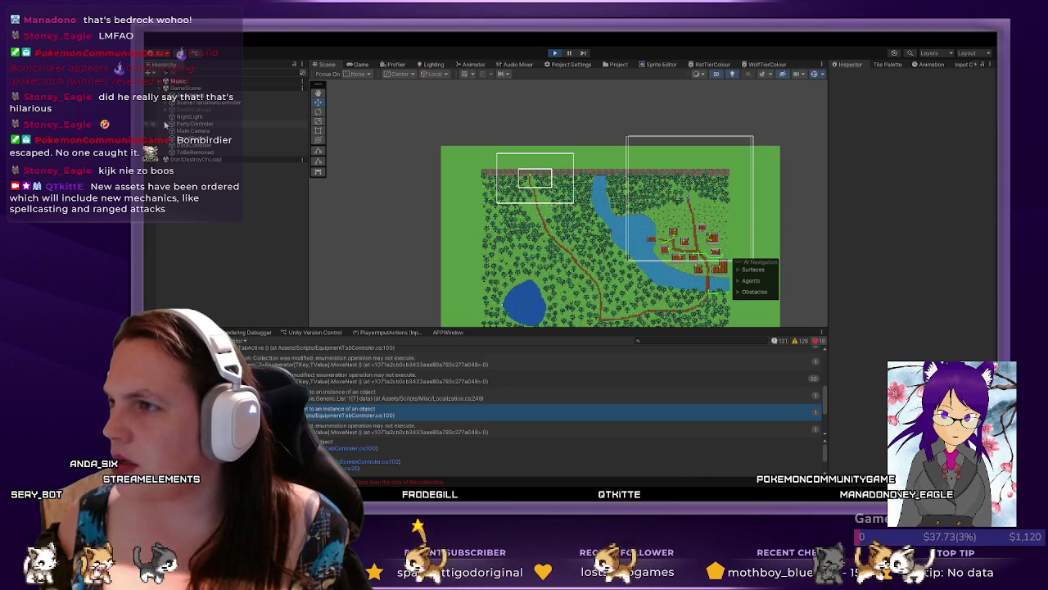
left_click(169, 130)
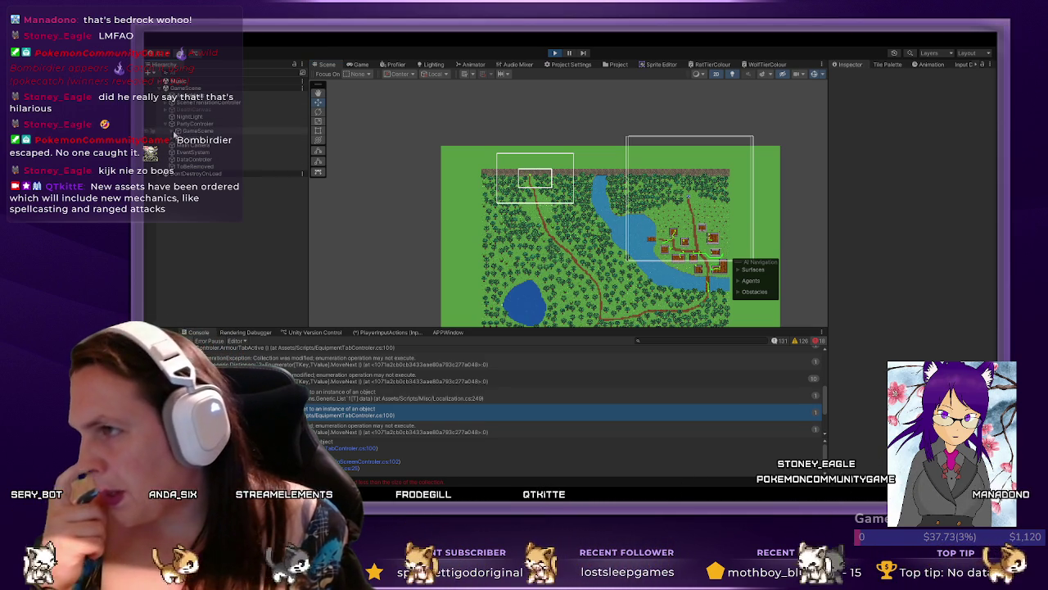
left_click(174, 135)
- Inspect the index-out-of-range error in the Console log
scroll(380, 393, "down", 2)
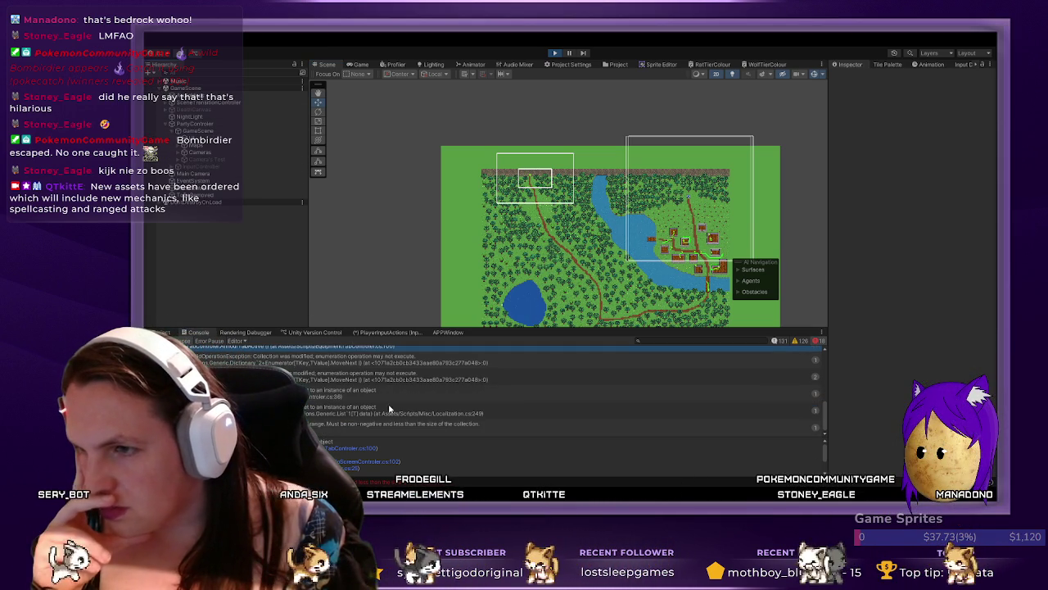
left_click(378, 426)
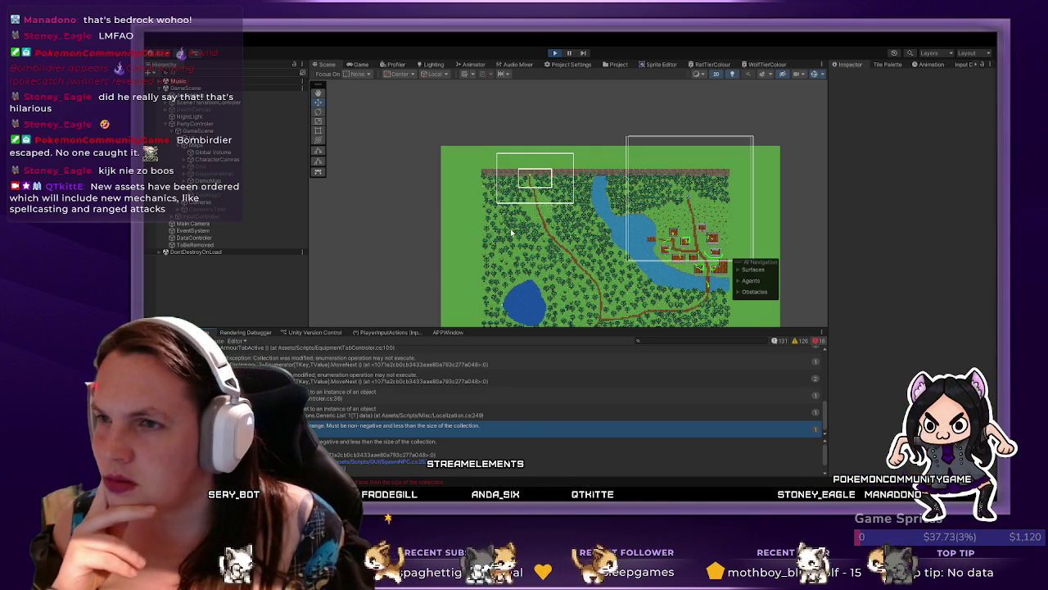
scroll(548, 212, "up", 5)
scroll(547, 213, "up", 10)
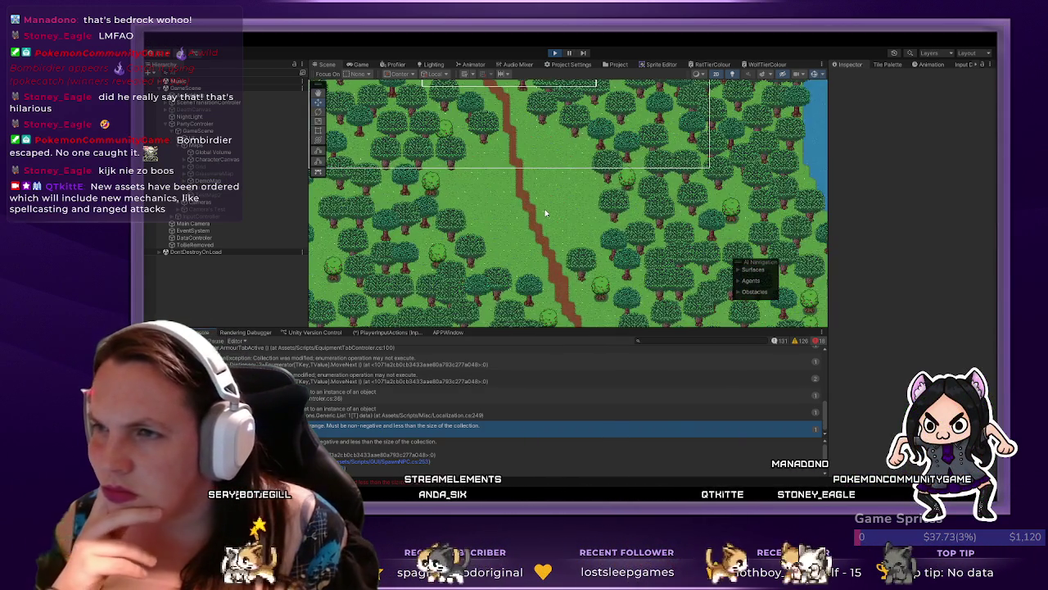
scroll(543, 207, "down", 6)
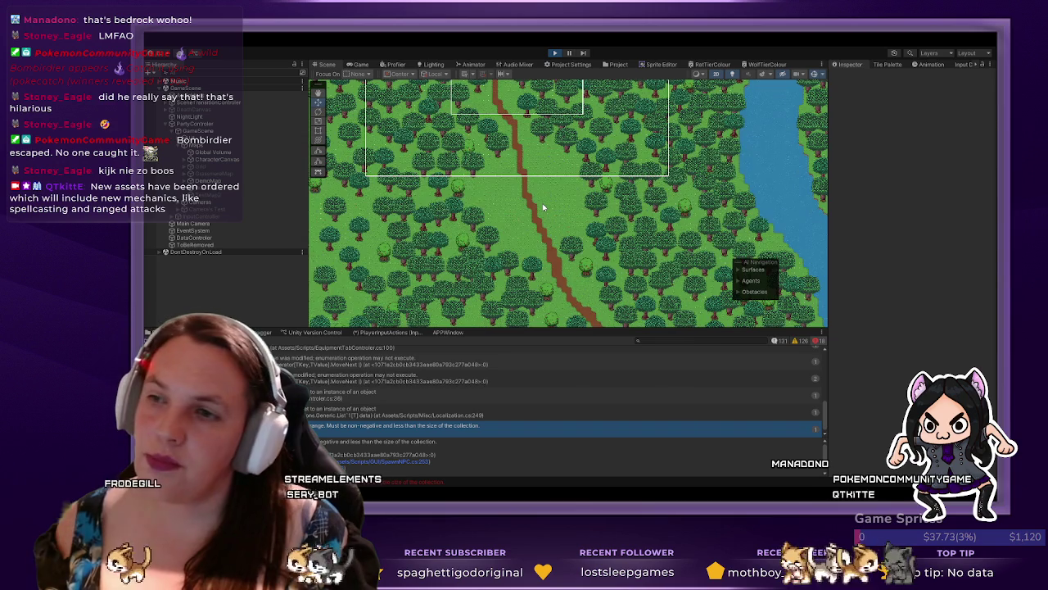
scroll(542, 207, "down", 6)
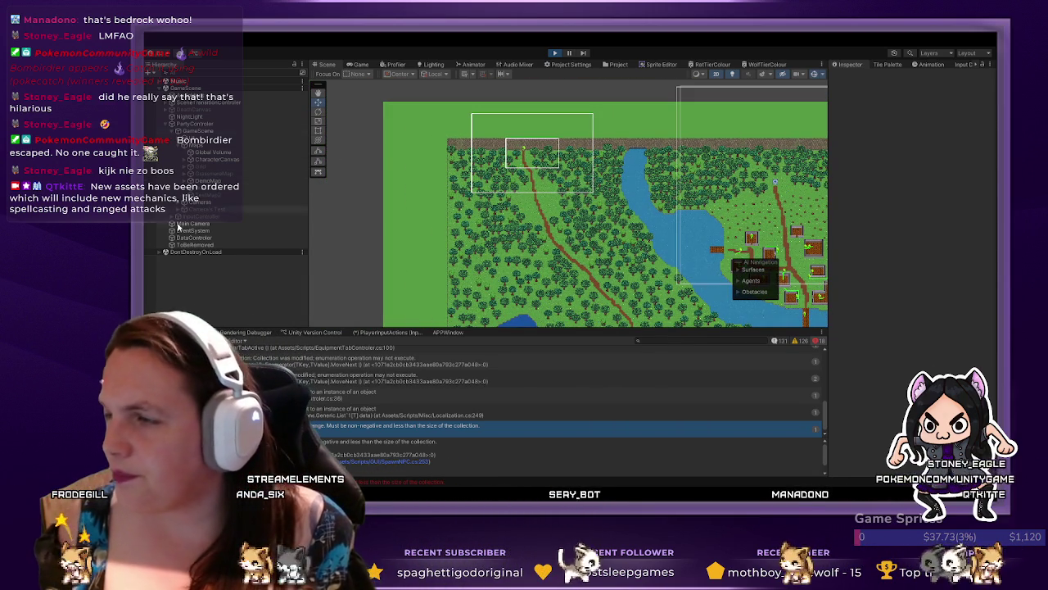
- Drag PlayerPrefab into the lakeside village (about X 71.6, Y 54) and resume the game
left_click(185, 166)
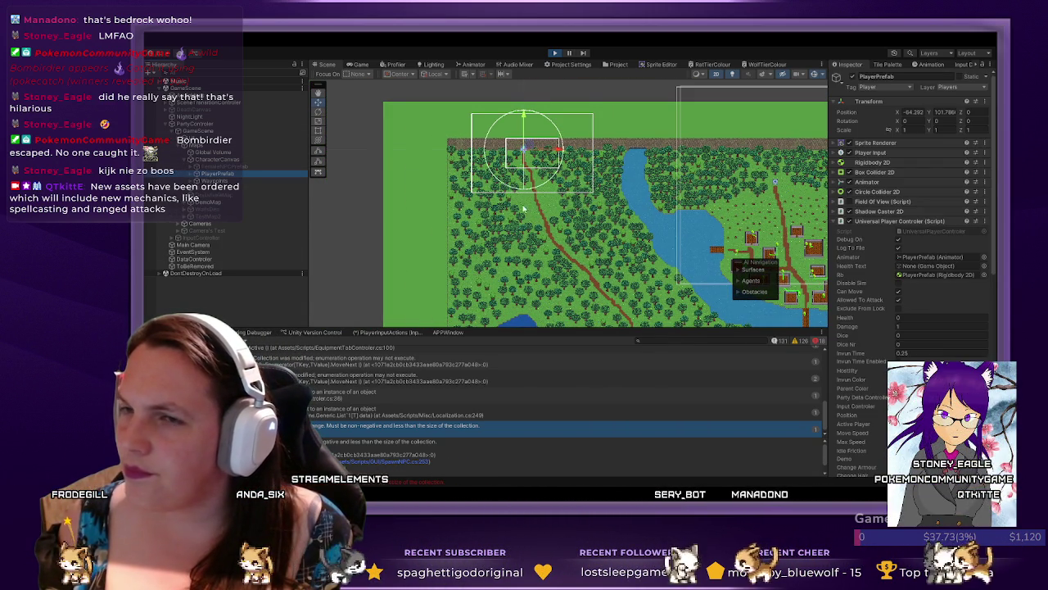
left_click_drag(525, 210, 471, 207)
left_click_drag(485, 150, 758, 246)
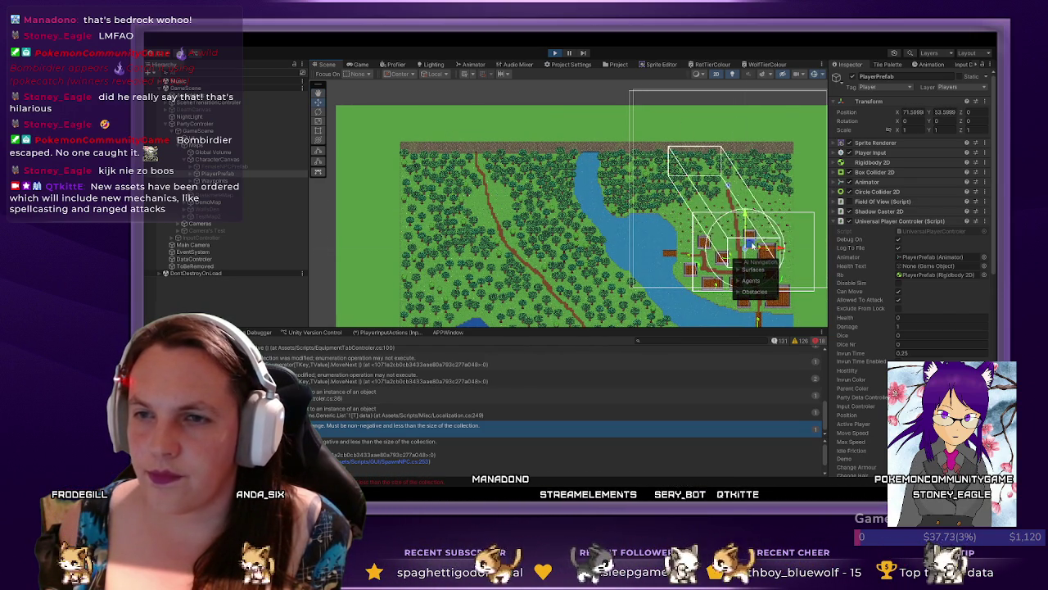
left_click(358, 64)
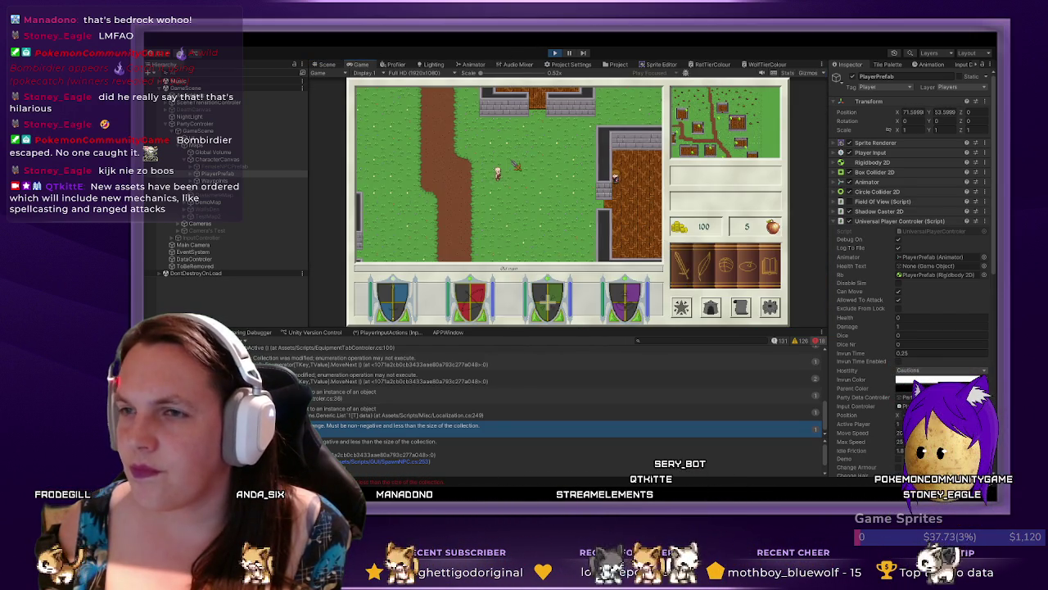
- Walk the player into the building and trigger the NPC's dialogue twice, closing it each time
key("d")
key("d")
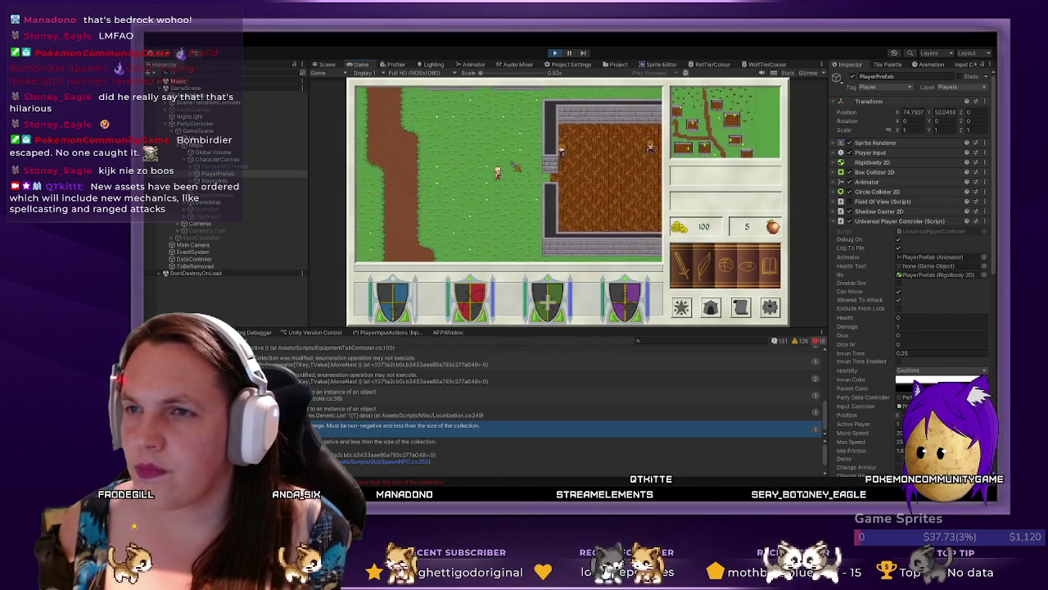
key("d")
key("w")
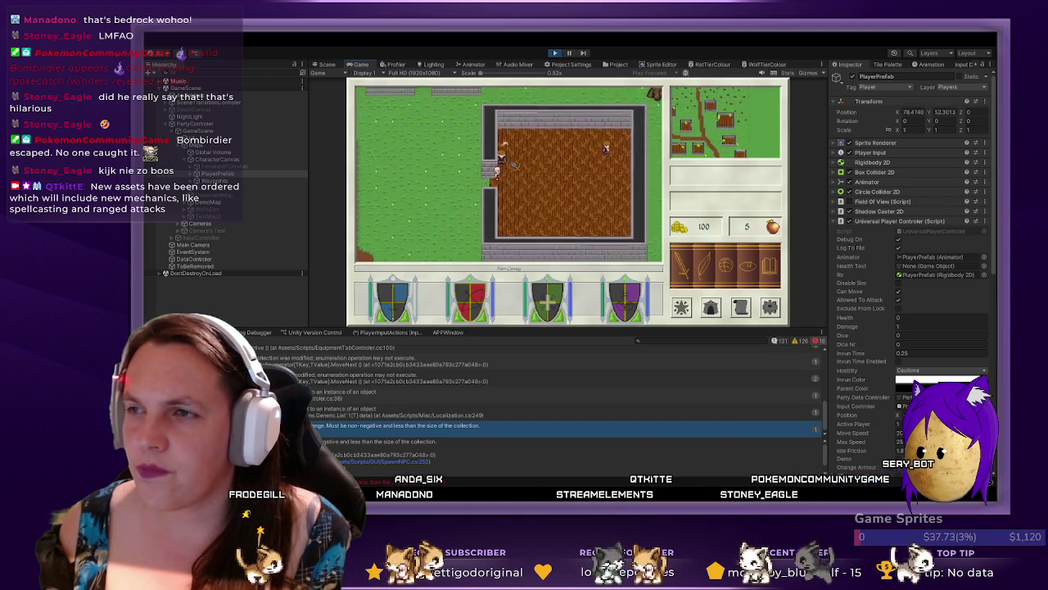
key("w")
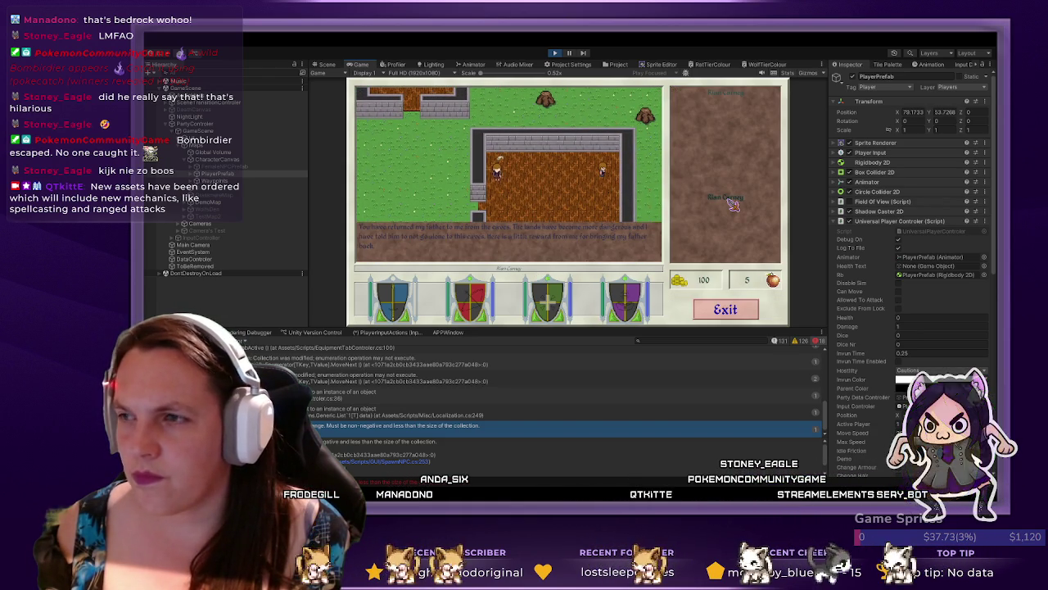
left_click(735, 312)
key("d")
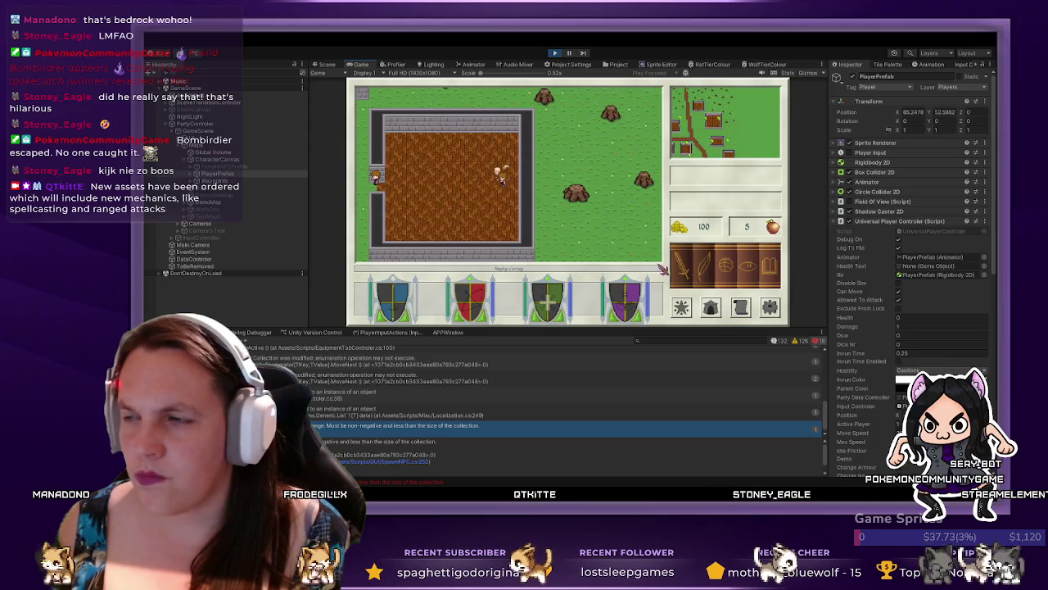
key("a")
key("s")
key("s")
key("a")
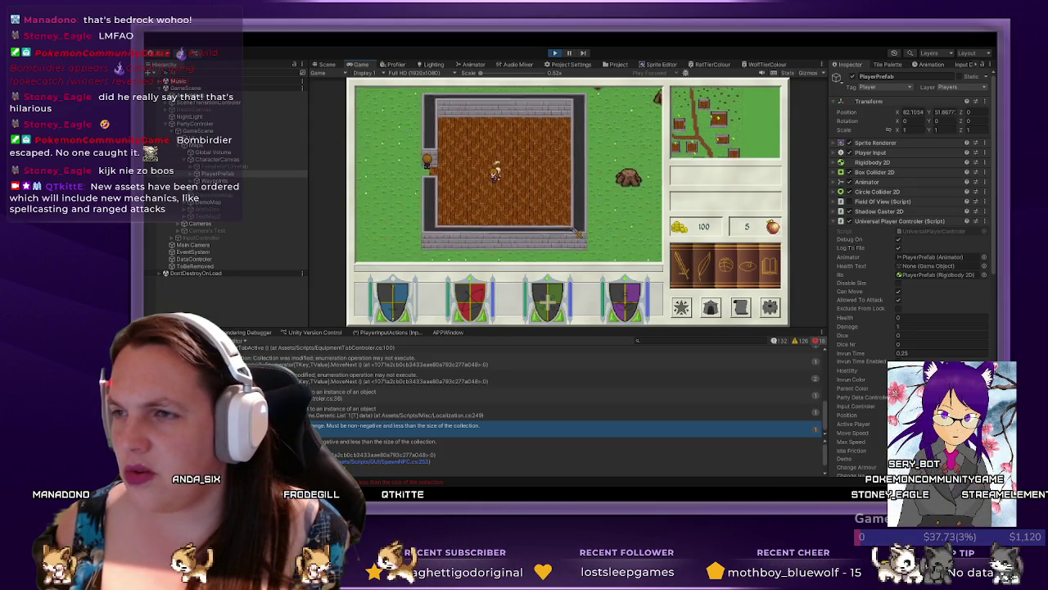
key("a")
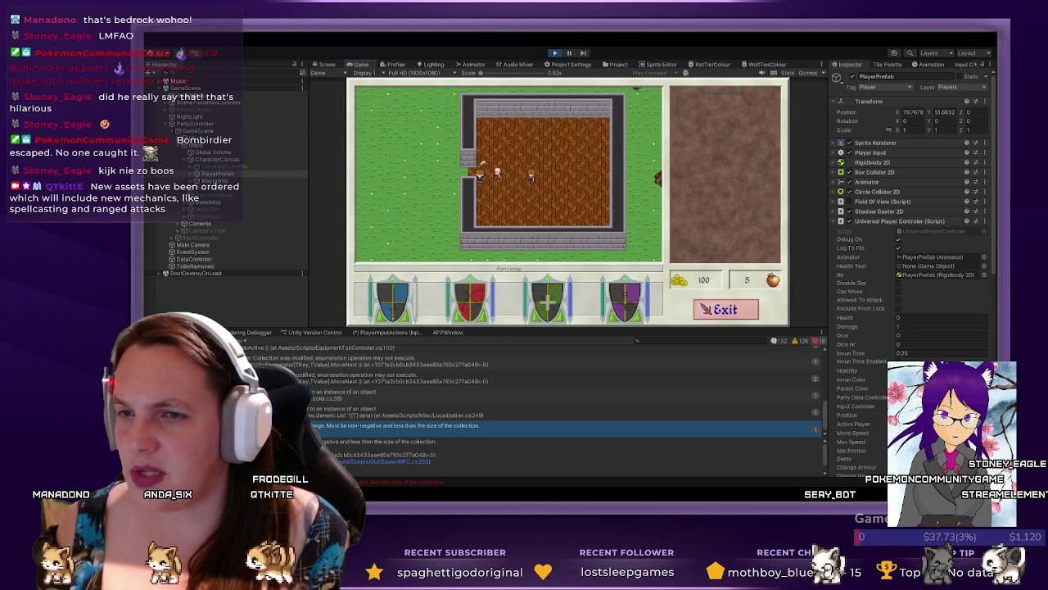
left_click(740, 312)
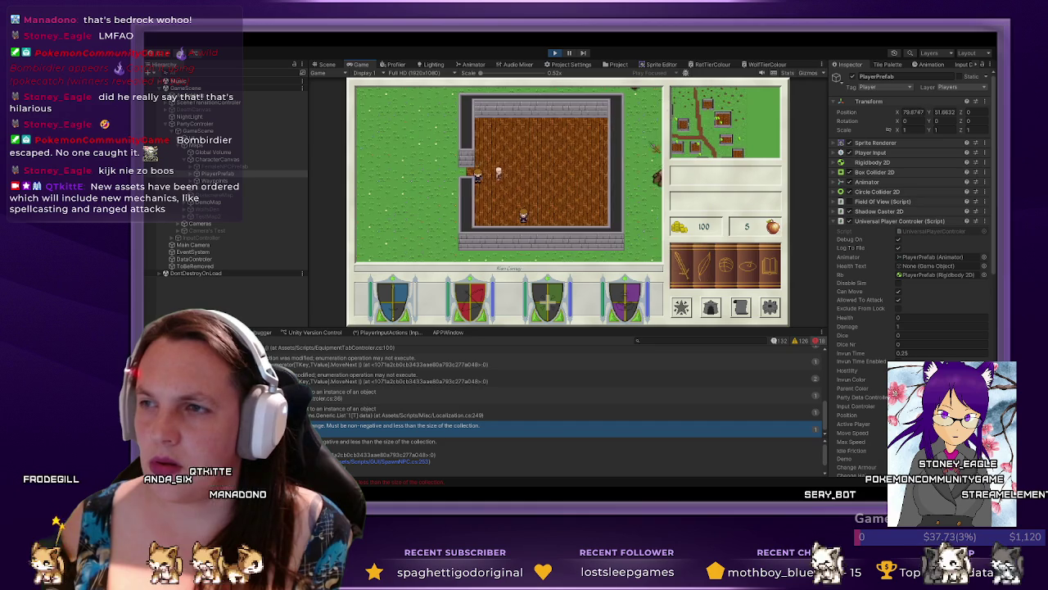
- Walk the player out of the building and north along the path to the shrine
key("a")
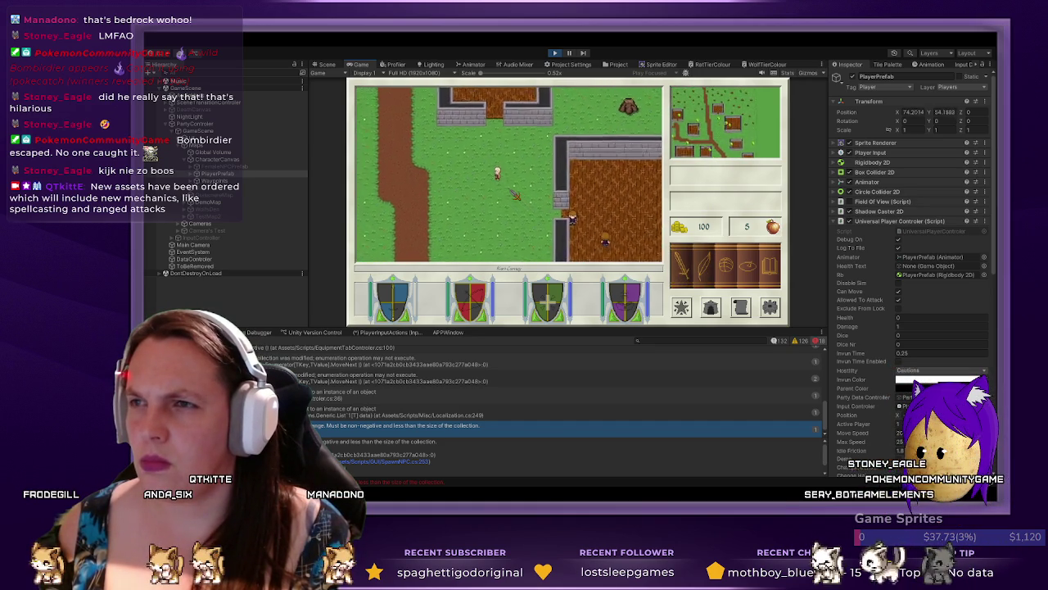
key("a")
key("w")
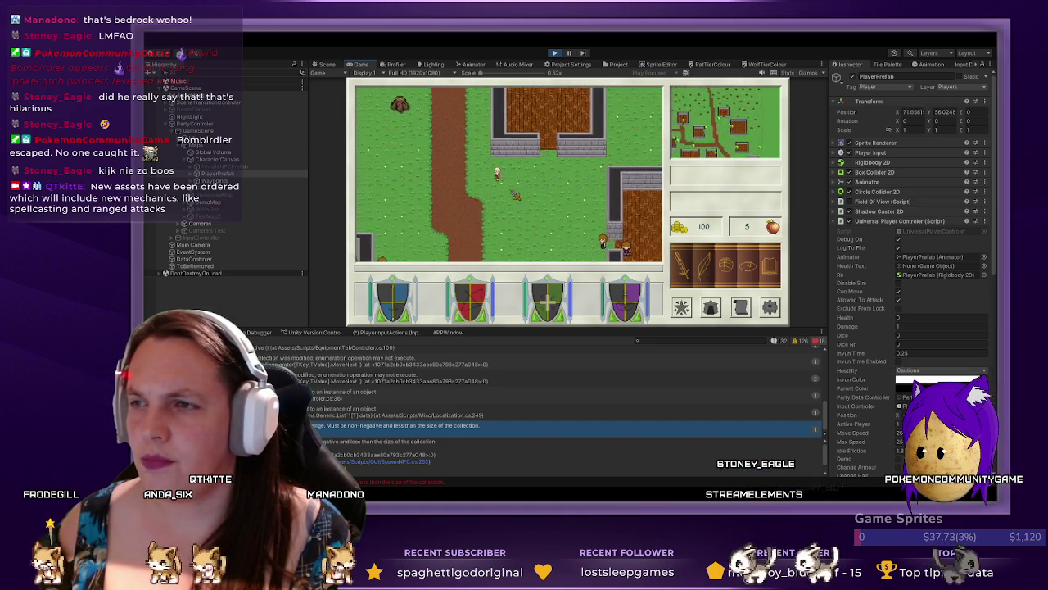
key("a")
key("w")
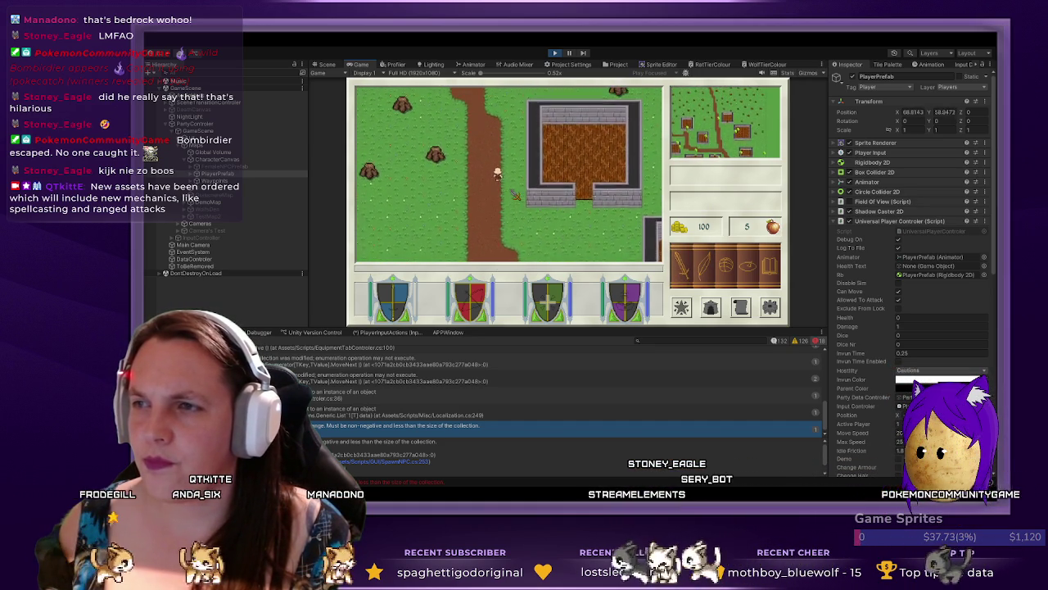
key("w")
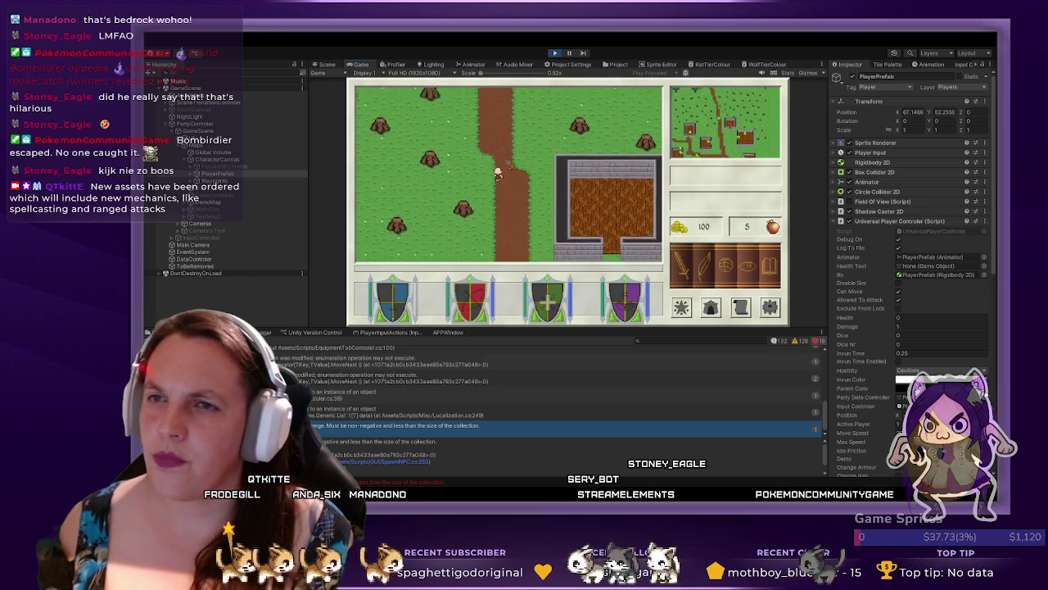
key("w")
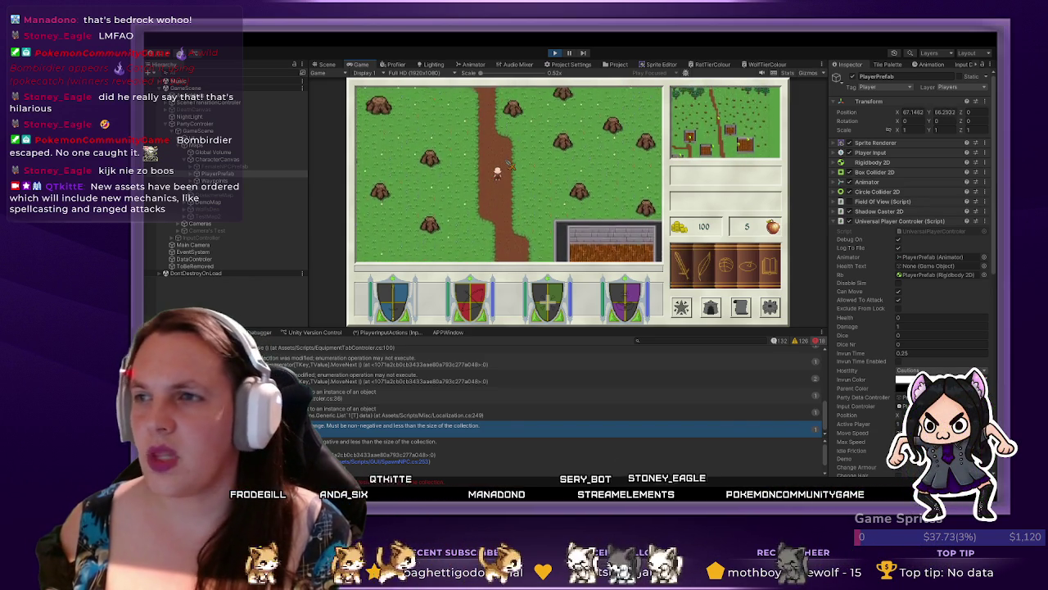
key("w")
key("a")
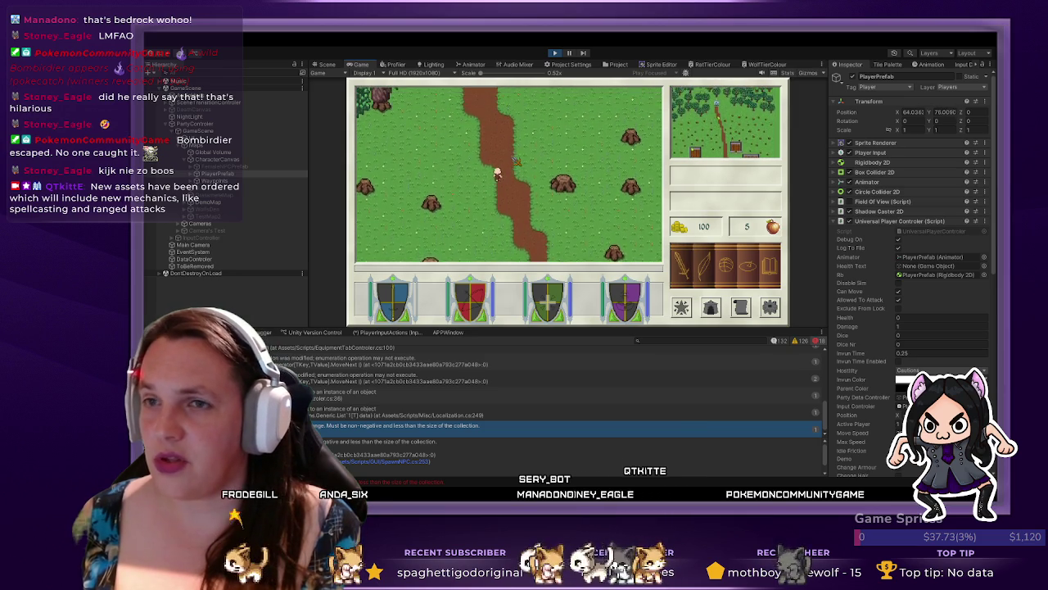
key("w")
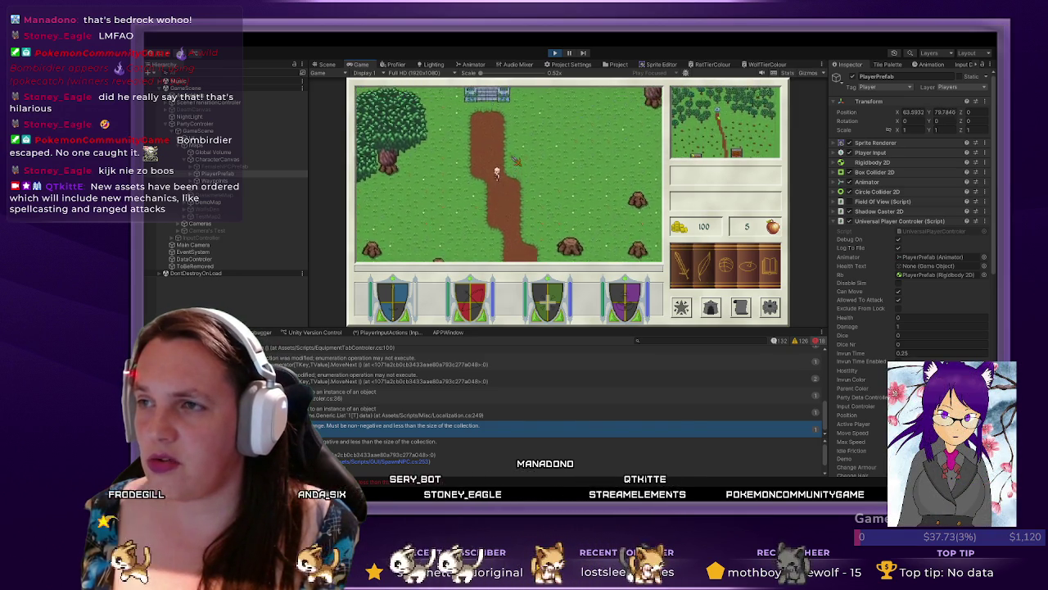
key("w")
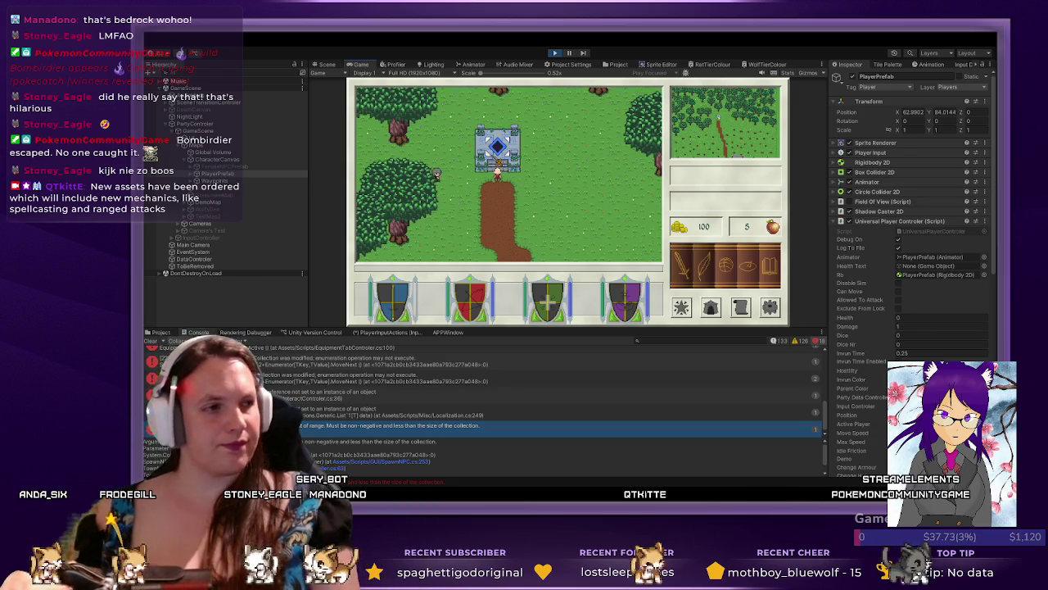
- Open the quest list, read the rat infestation quest, then close the quest panel
key("q")
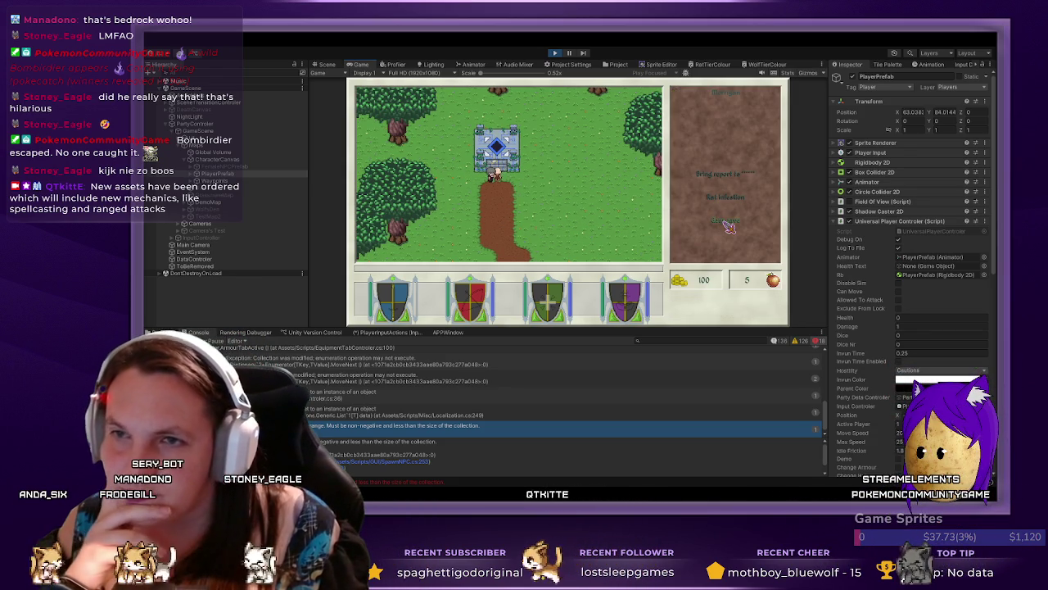
left_click(725, 195)
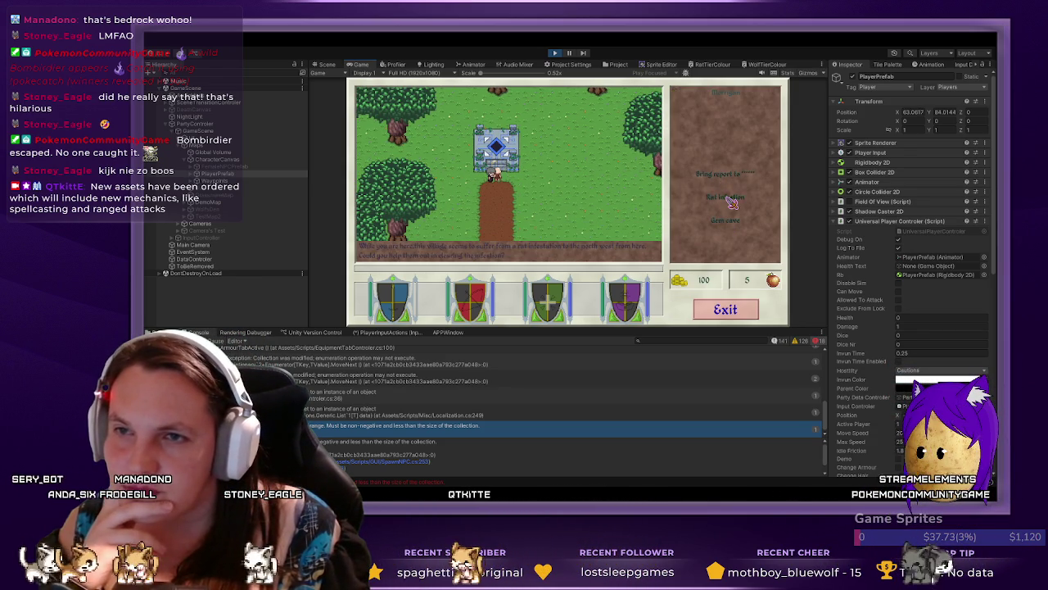
left_click(725, 315)
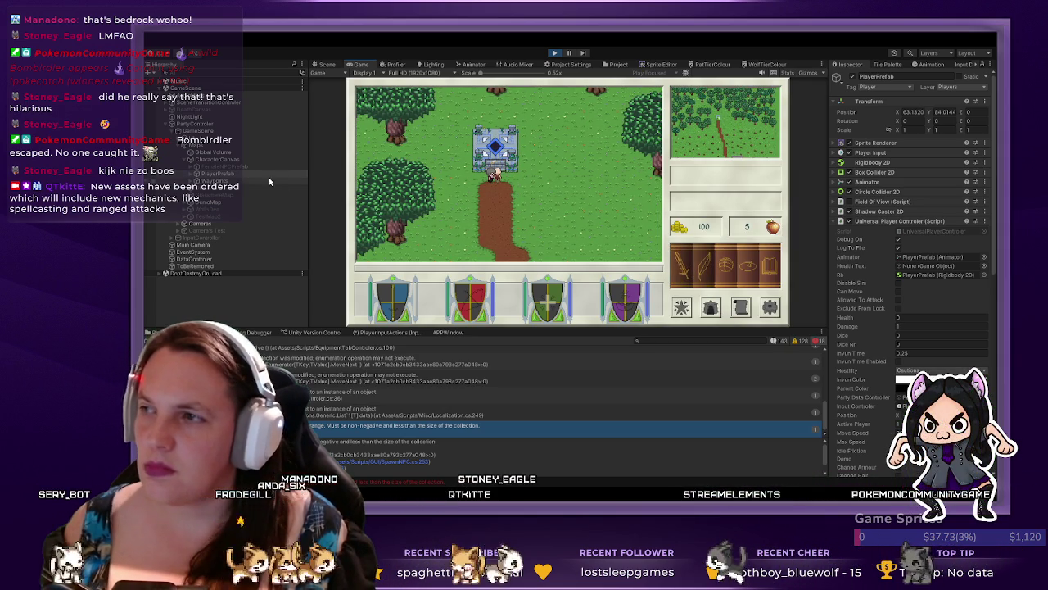
- Expand DemoMap, look at the MorriganIntro object, then reselect PlayerPrefab
left_click(183, 202)
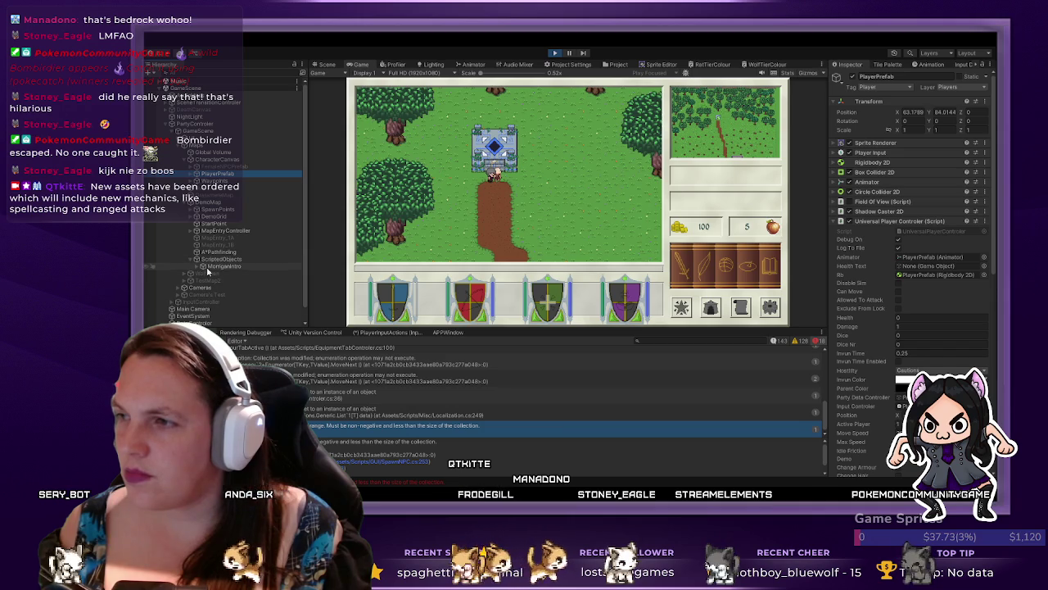
left_click(209, 268)
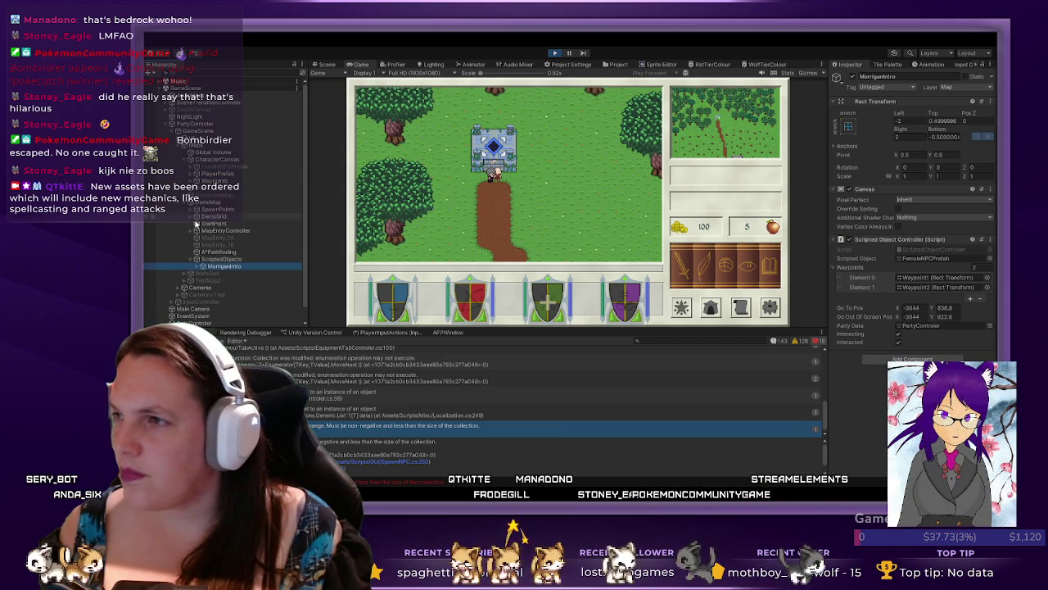
left_click(216, 174)
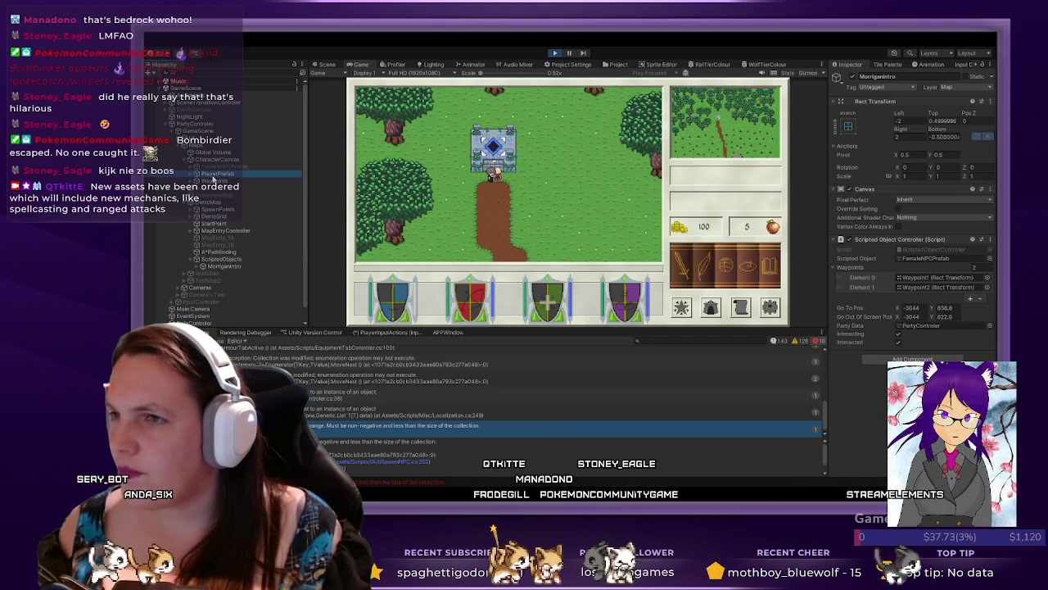
- Frame the player in the Scene view and tick Interacted on MorriganIntro's Scripted Object Controller
left_click(325, 64)
scroll(731, 205, "up", 10)
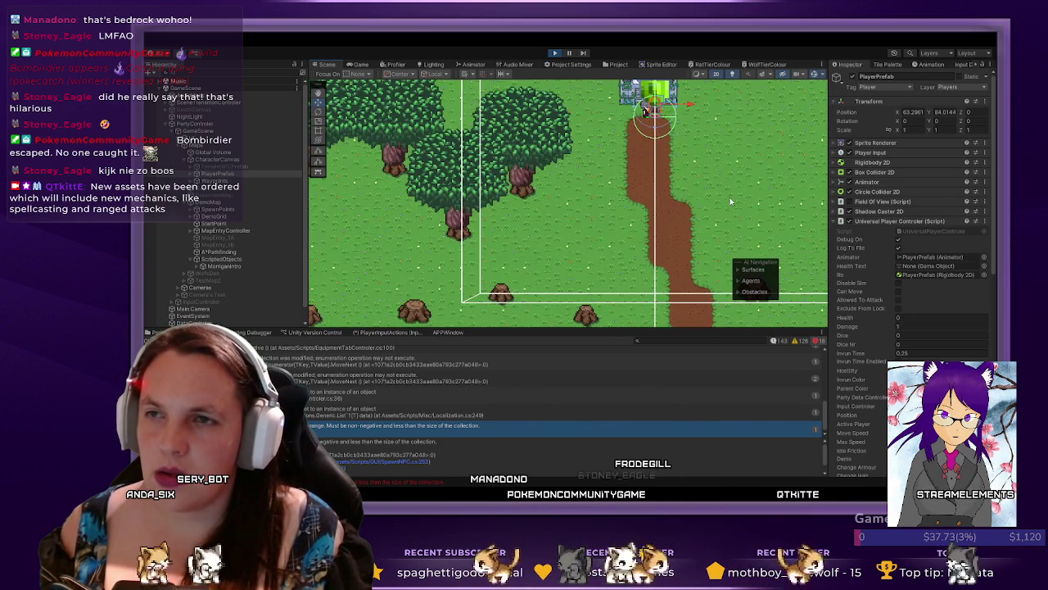
key("f")
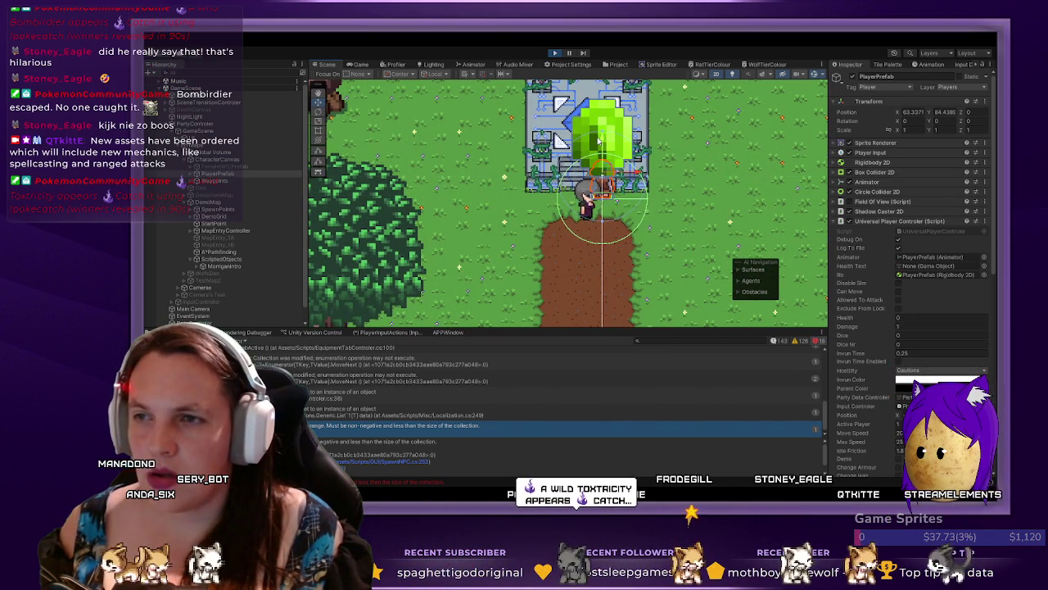
left_click(214, 267)
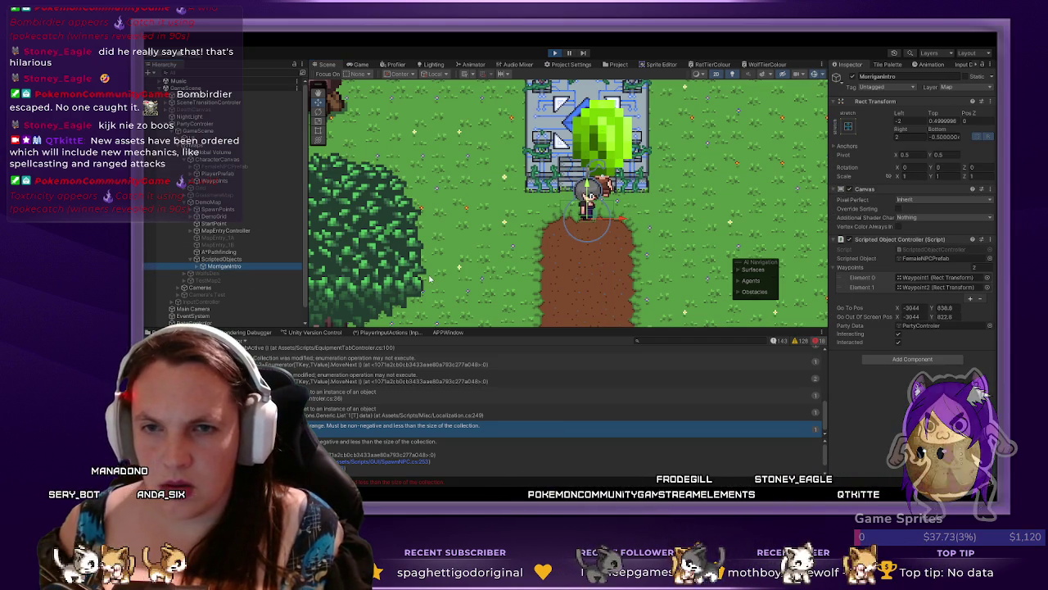
left_click(235, 258)
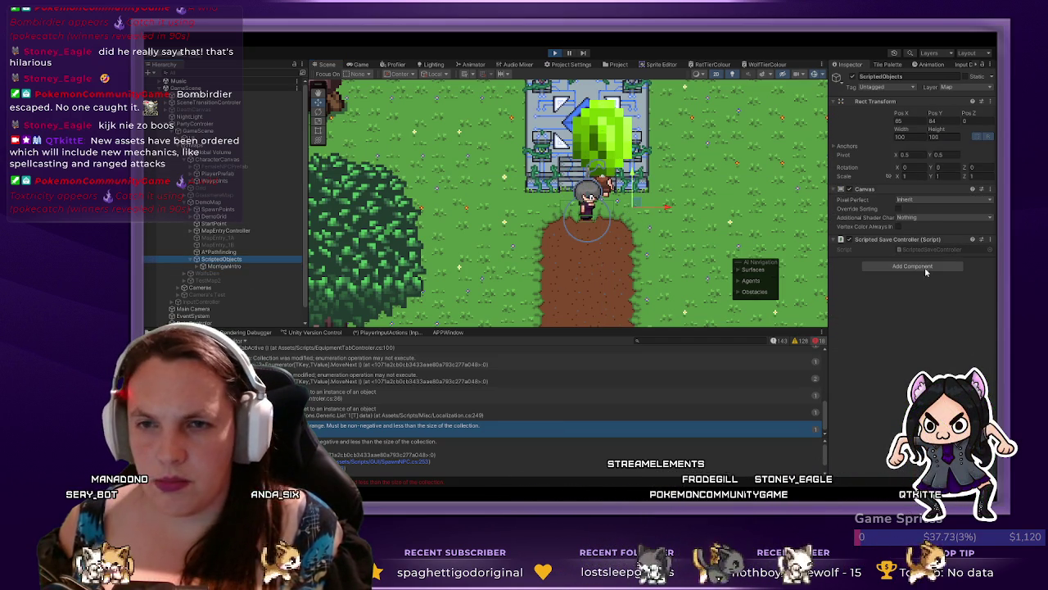
left_click(220, 268)
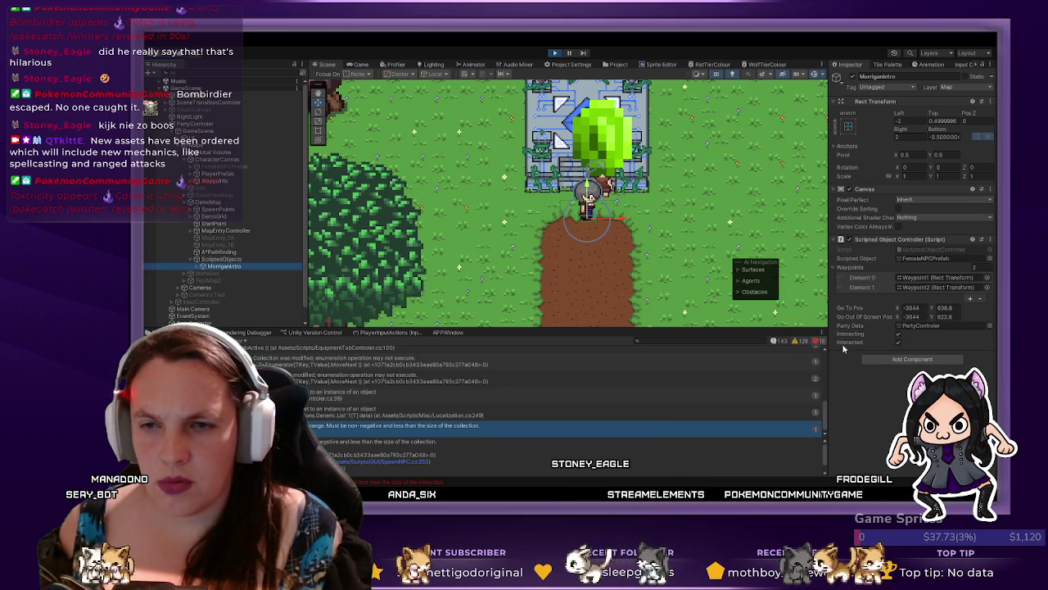
left_click(898, 343)
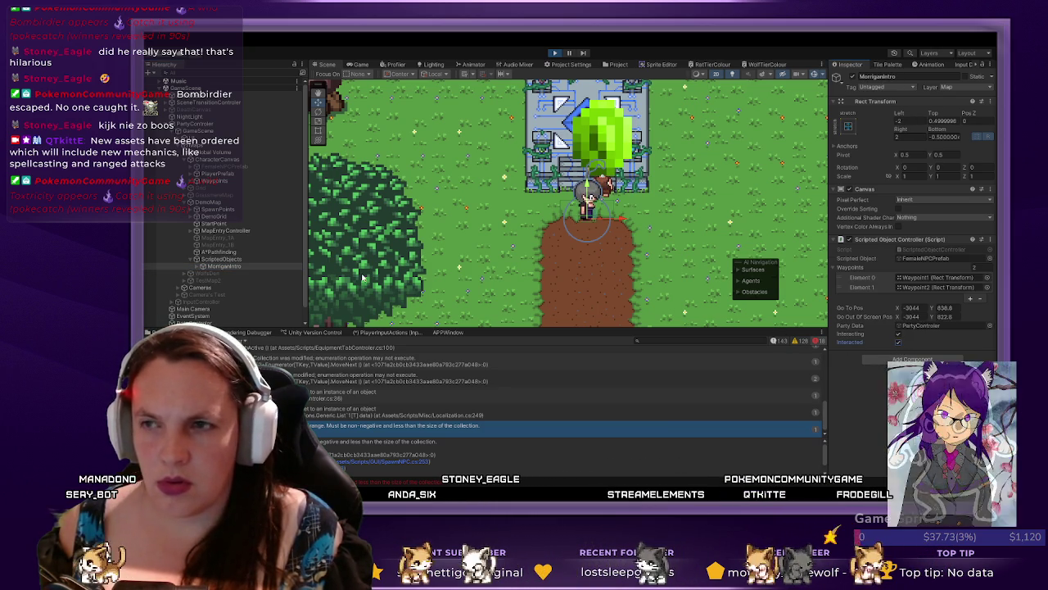
- Compare the Trigger object's collider with PlayerPrefab's components, then reselect MorriganIntro
left_click(192, 260)
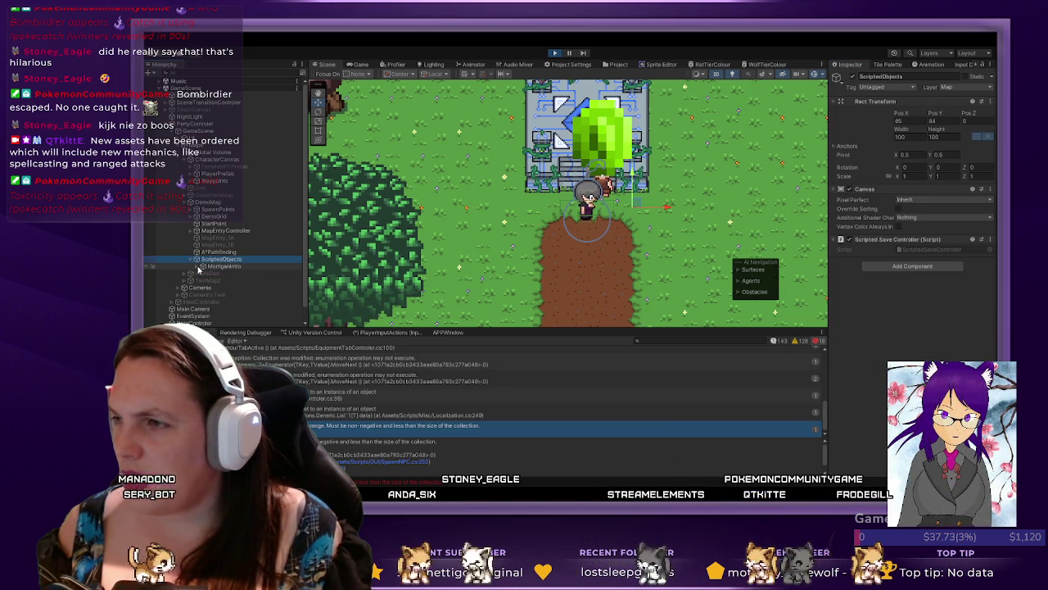
left_click(223, 280)
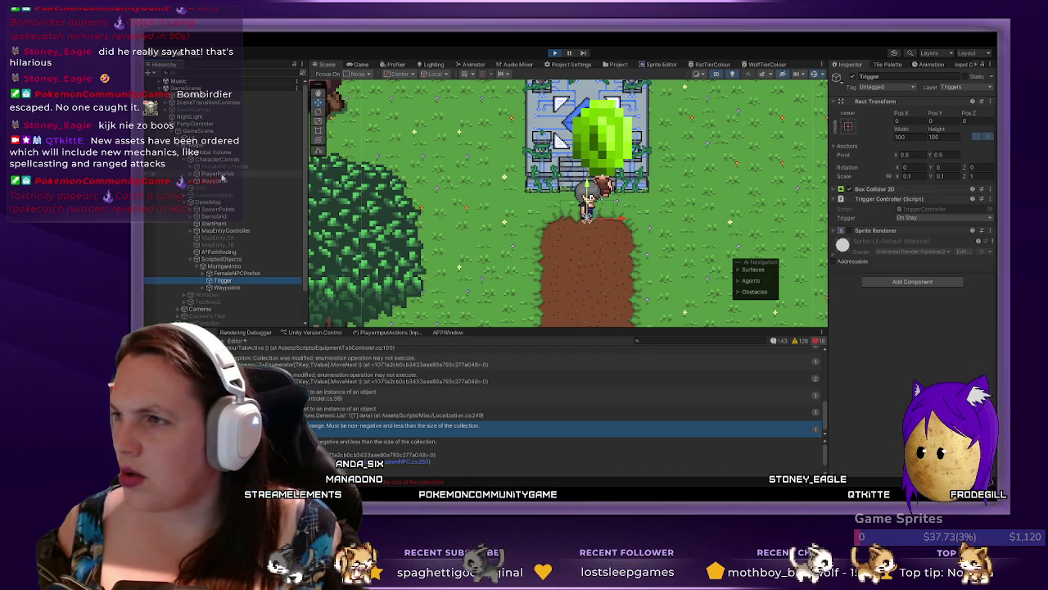
left_click(588, 198)
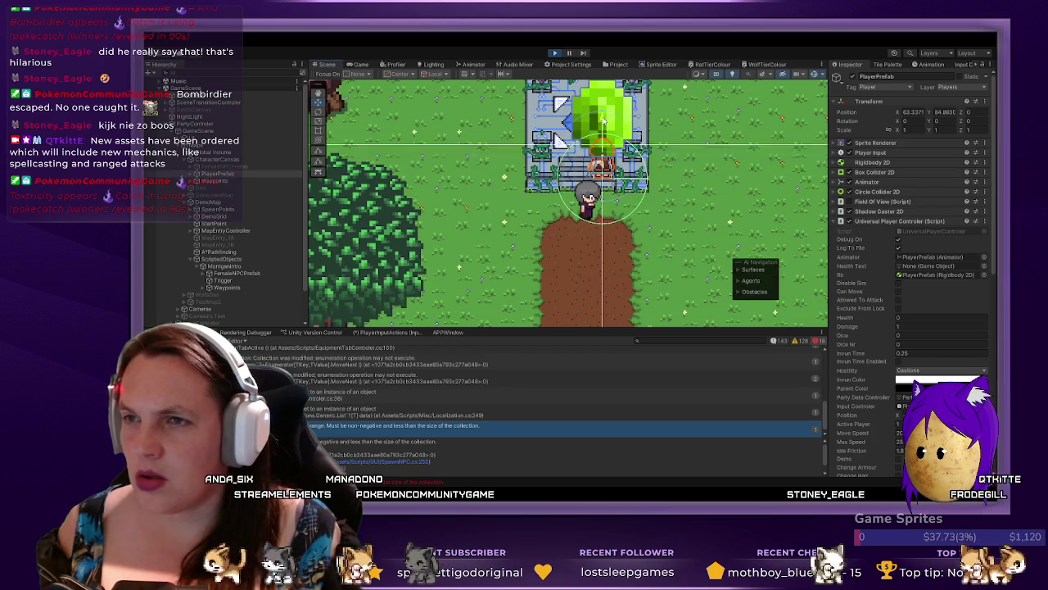
left_click(224, 282)
left_click(241, 268)
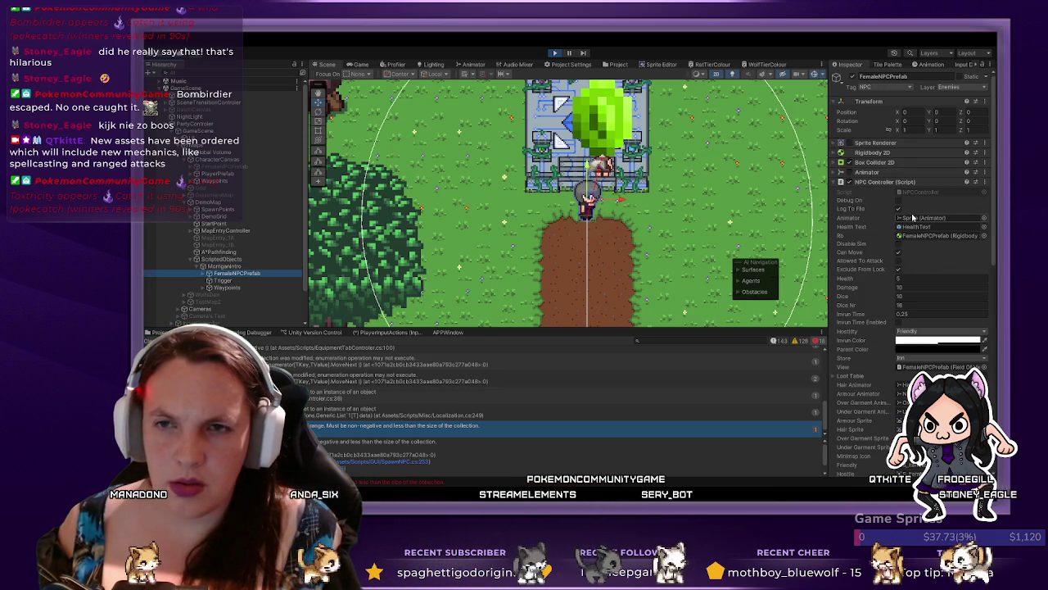
scroll(899, 282, "down", 10)
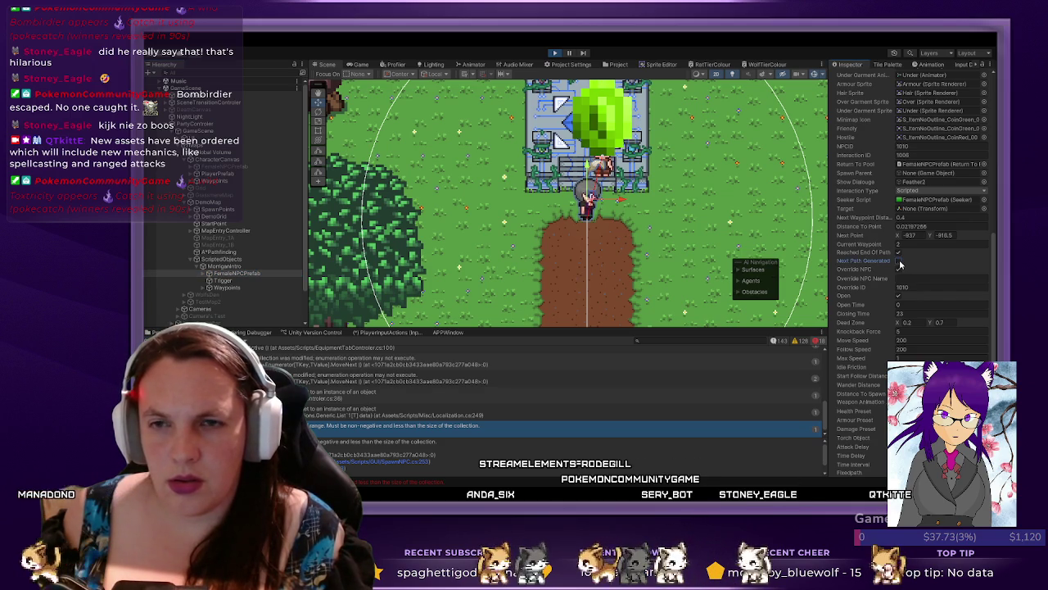
scroll(875, 308, "down", 4)
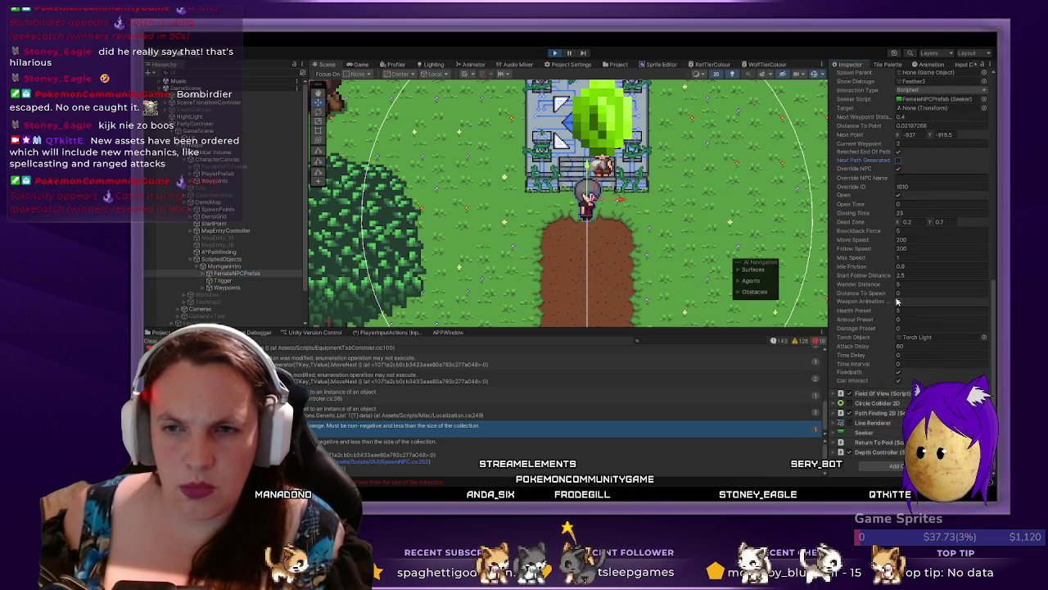
scroll(881, 327, "up", 6)
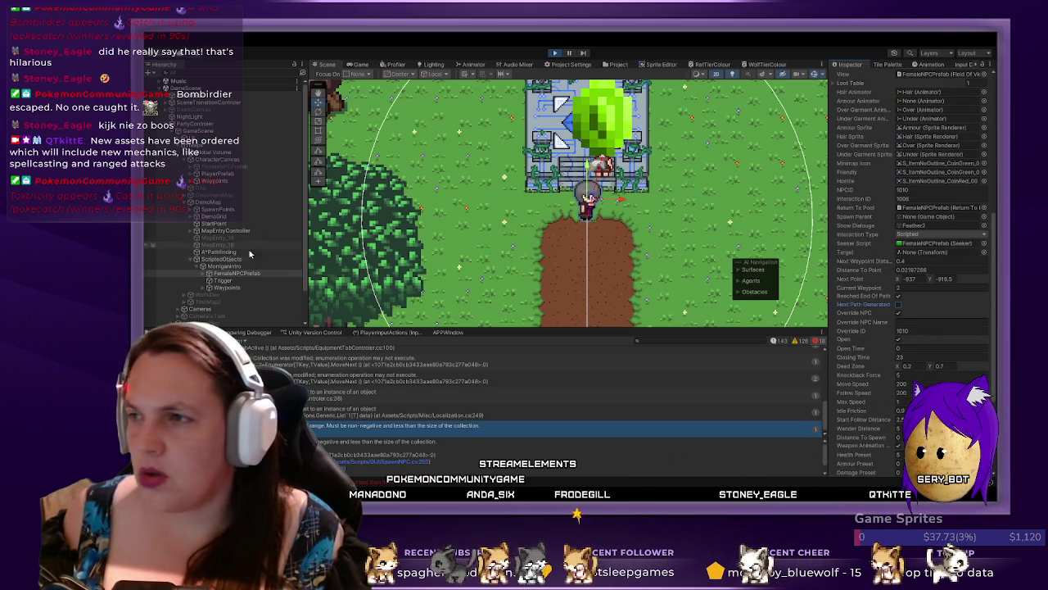
left_click(237, 273)
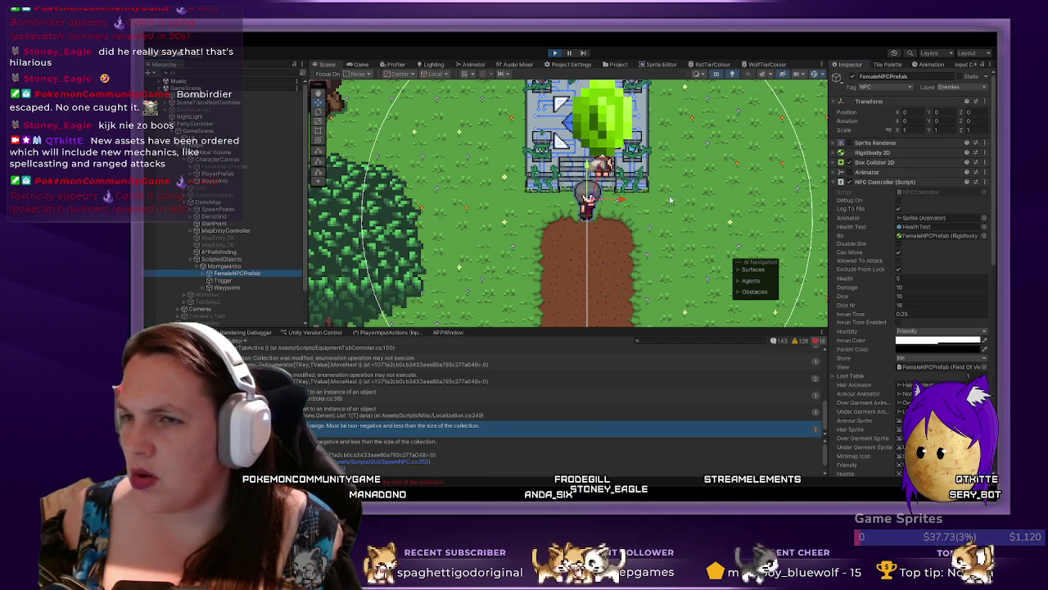
scroll(690, 199, "down", 5)
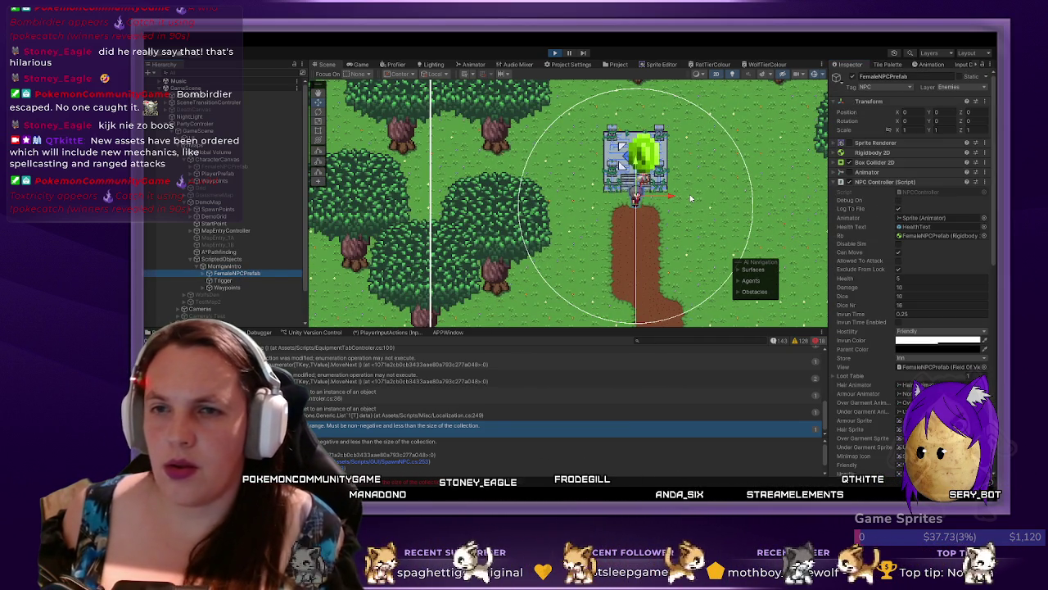
scroll(637, 182, "up", 1)
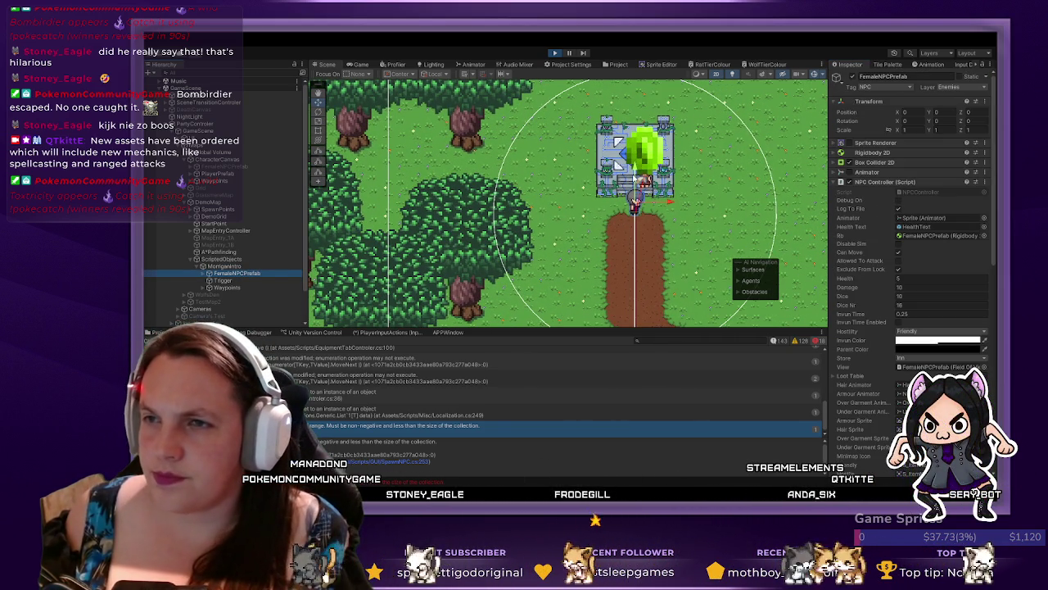
scroll(662, 231, "down", 1)
left_click_drag(620, 210, 618, 158)
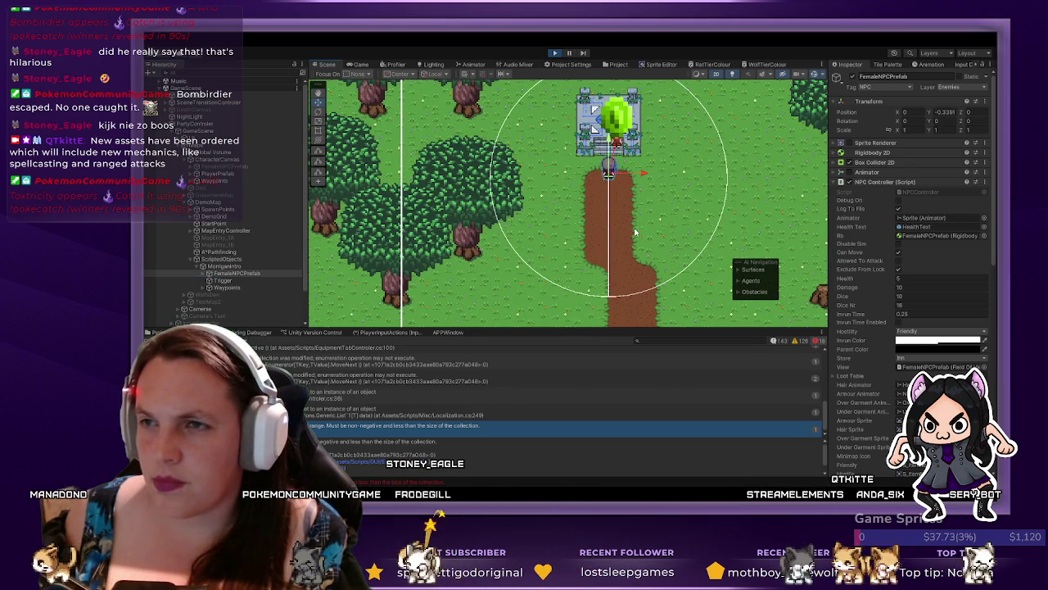
scroll(644, 177, "up", 2)
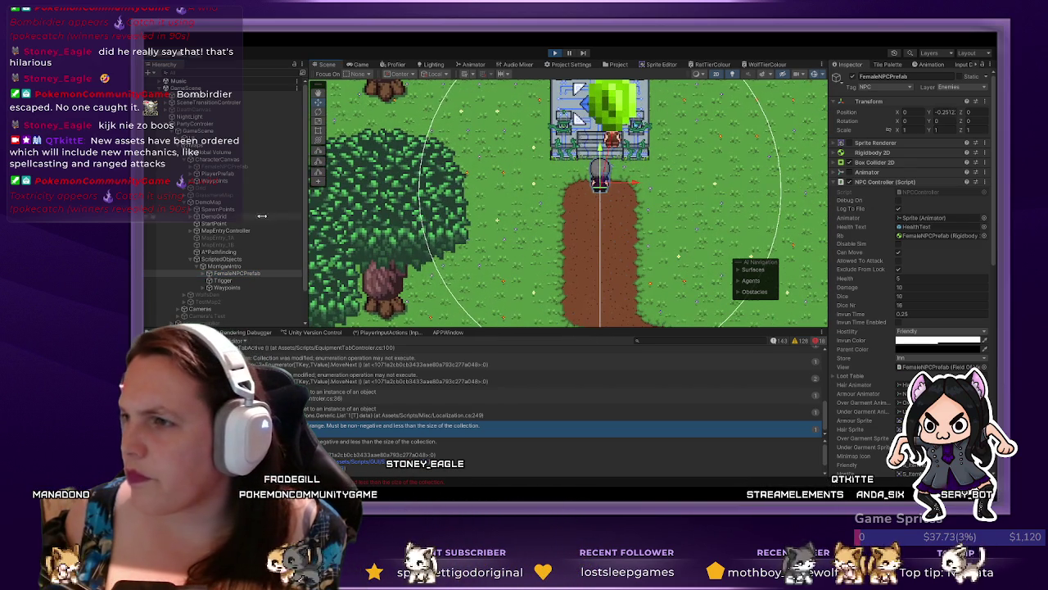
scroll(682, 204, "up", 2)
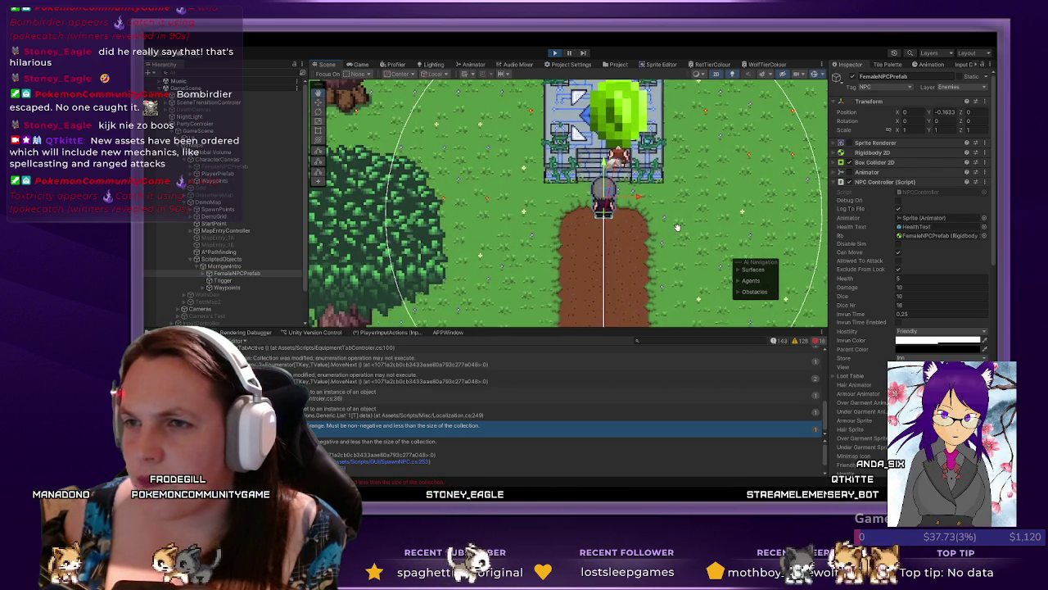
left_click_drag(682, 203, 682, 243)
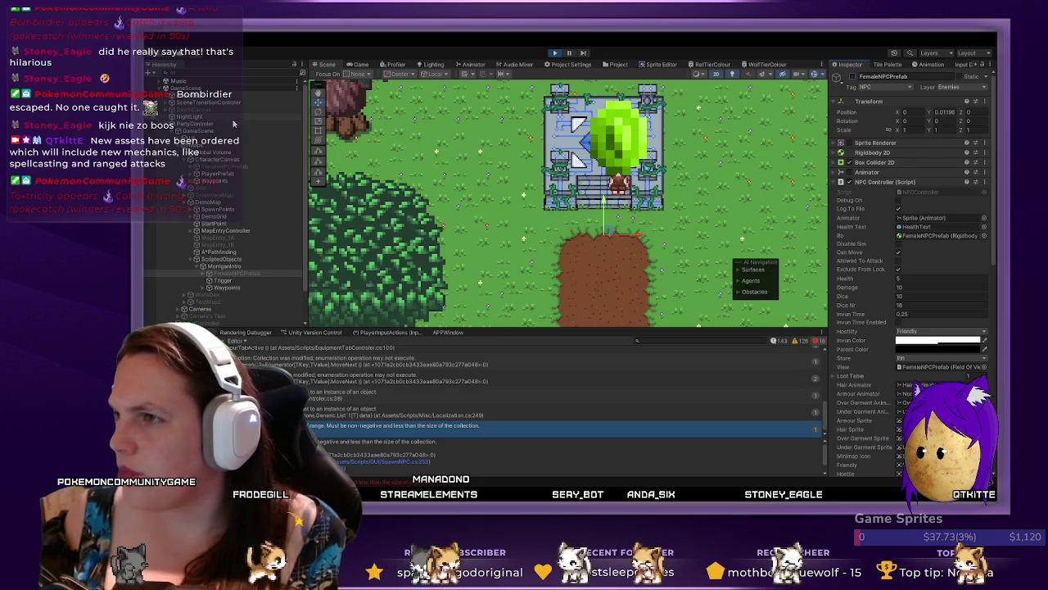
left_click(227, 125)
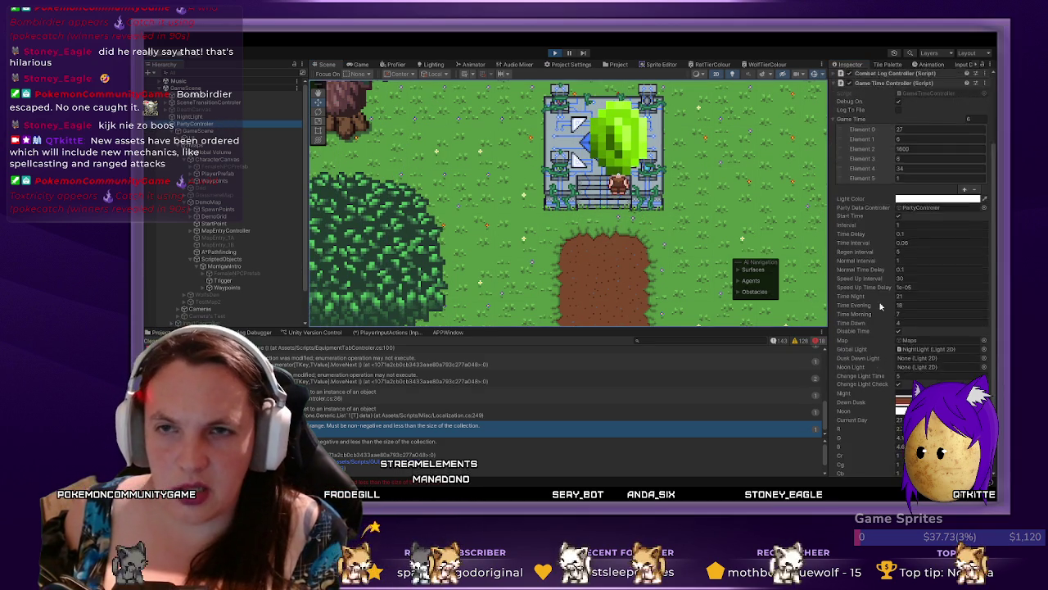
- Scroll through PartyController's Game Time Controller values, then switch to the JSON file in Notepad++
scroll(893, 197, "down", 1)
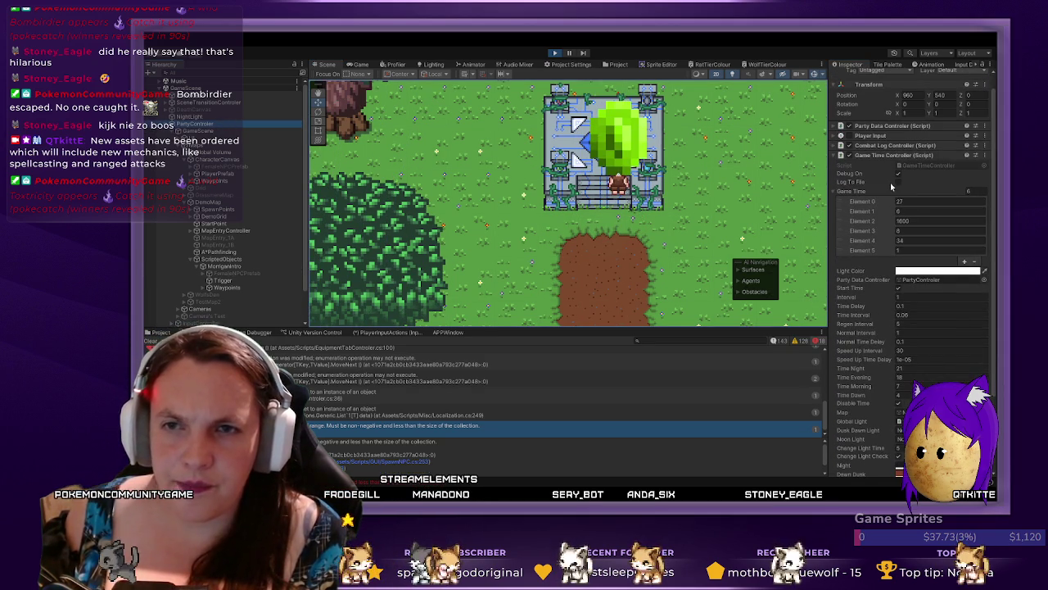
scroll(892, 189, "down", 5)
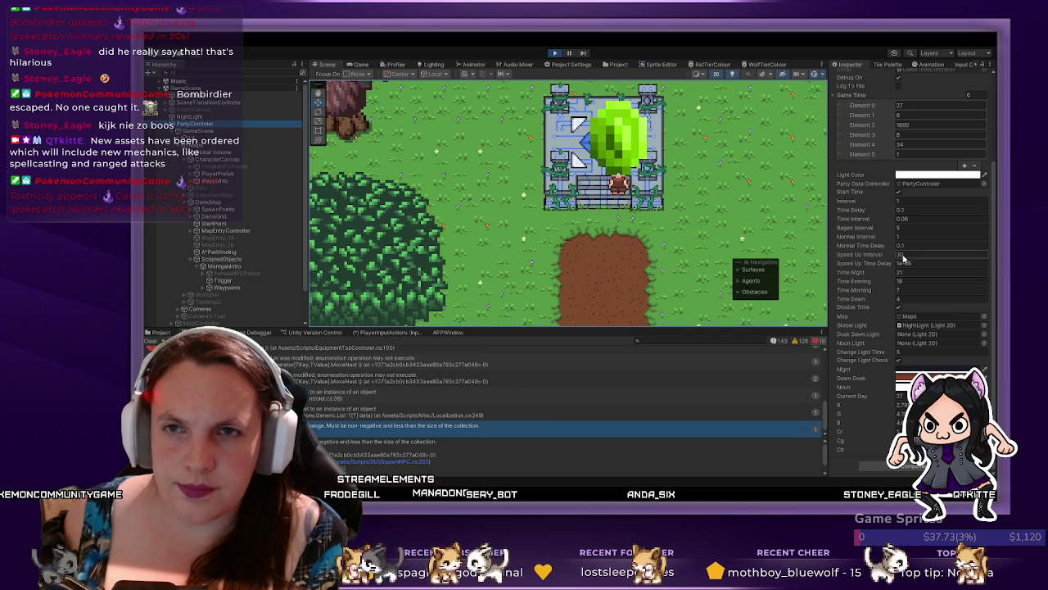
scroll(866, 247, "up", 5)
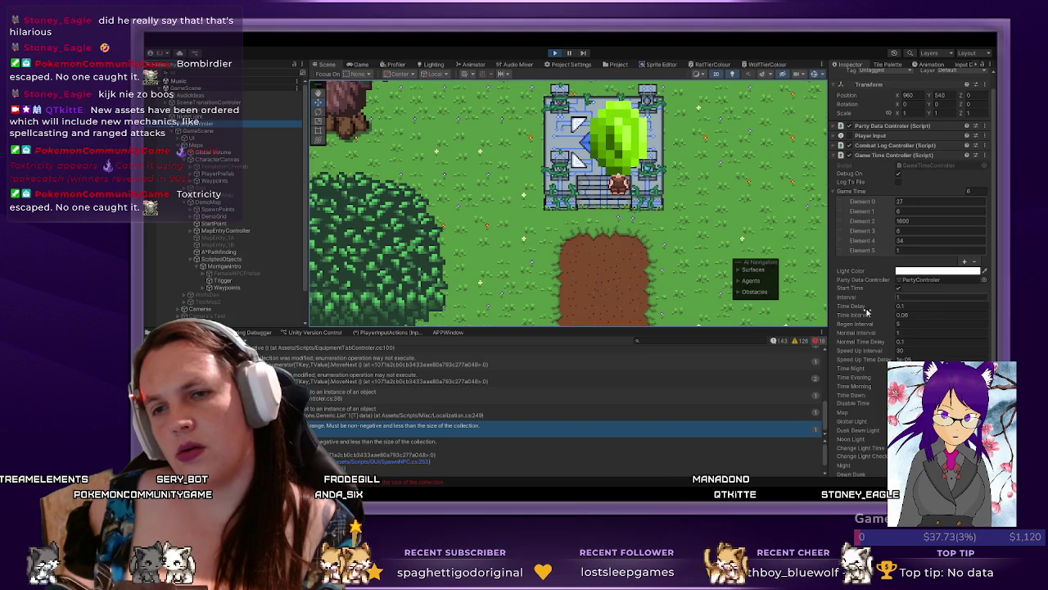
scroll(868, 307, "down", 3)
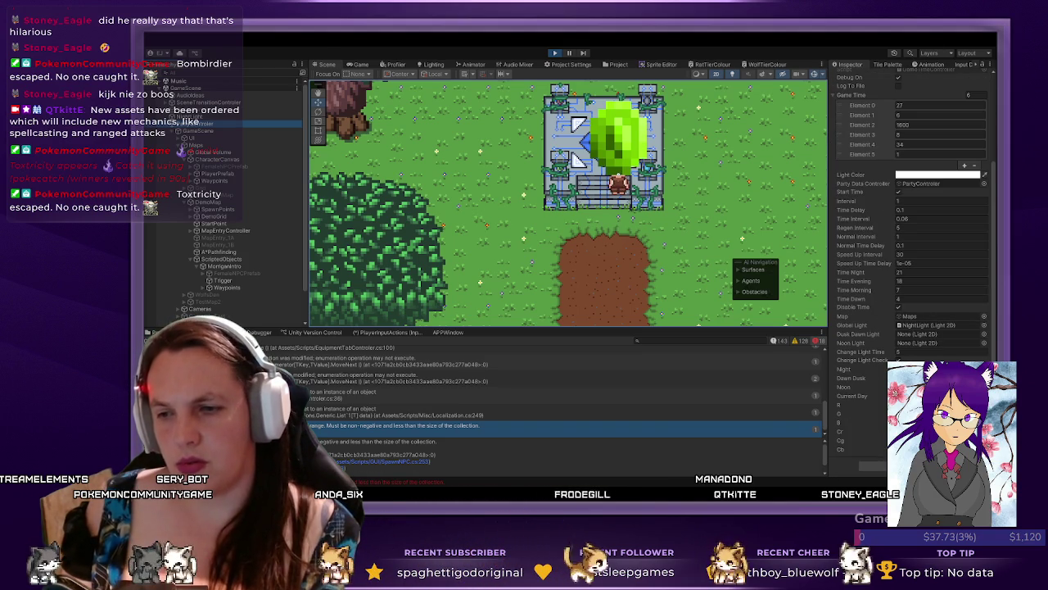
key("alt+Tab")
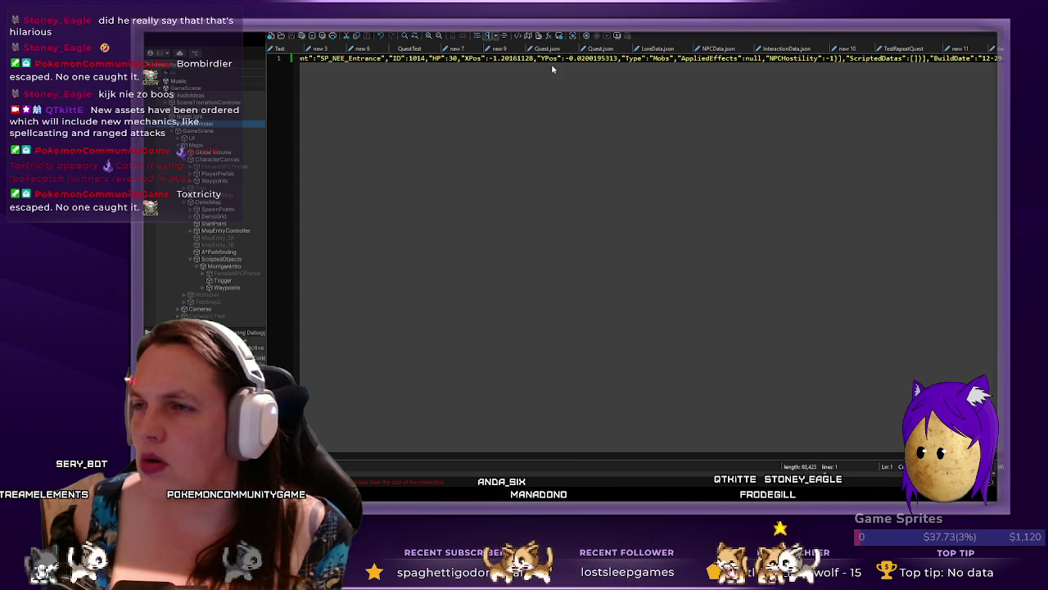
- Reformat the JSON into indented lines, hide end-of-line markers, and fold the Party array
key("ctrl+alt+shift+m")
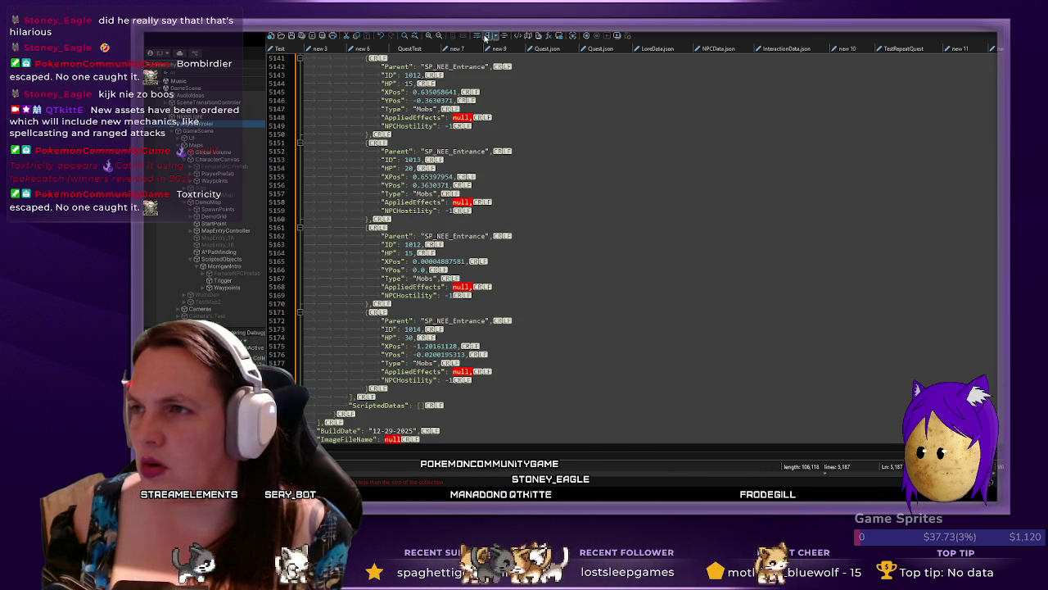
left_click(484, 36)
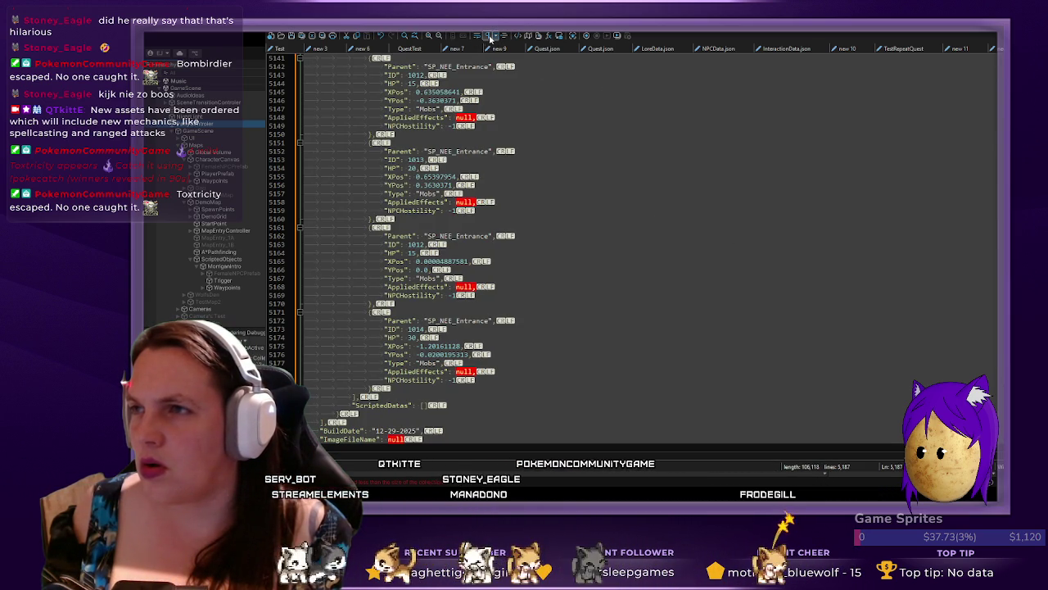
left_click(494, 36)
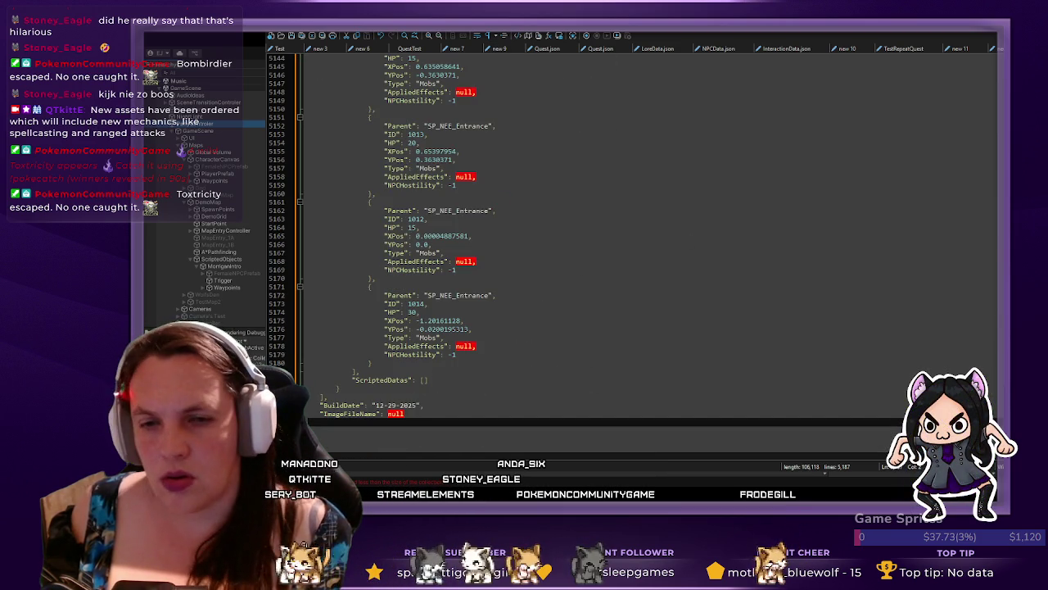
key("ctrl+Home")
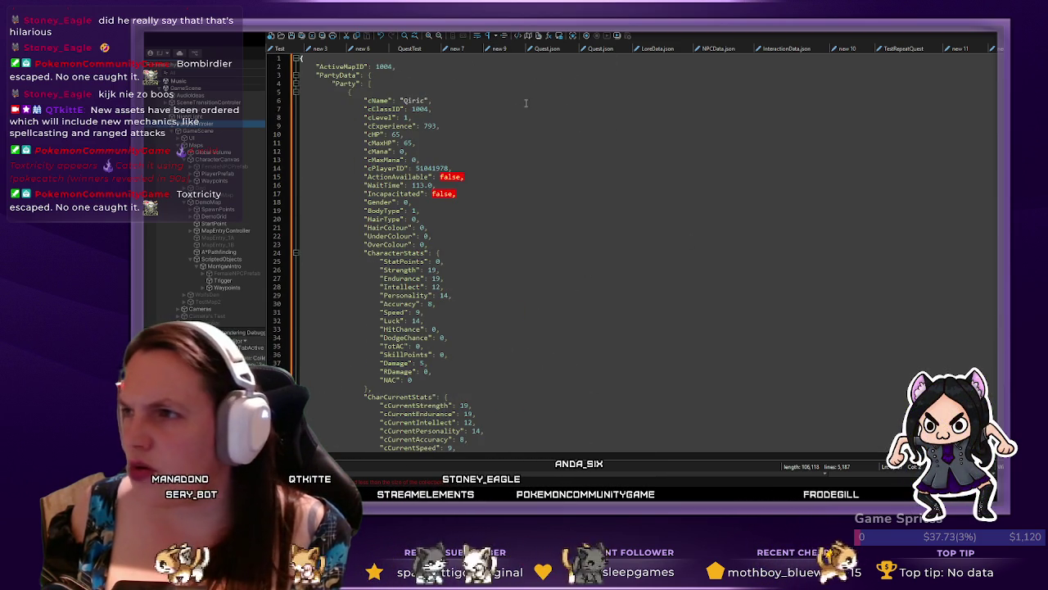
left_click(295, 85)
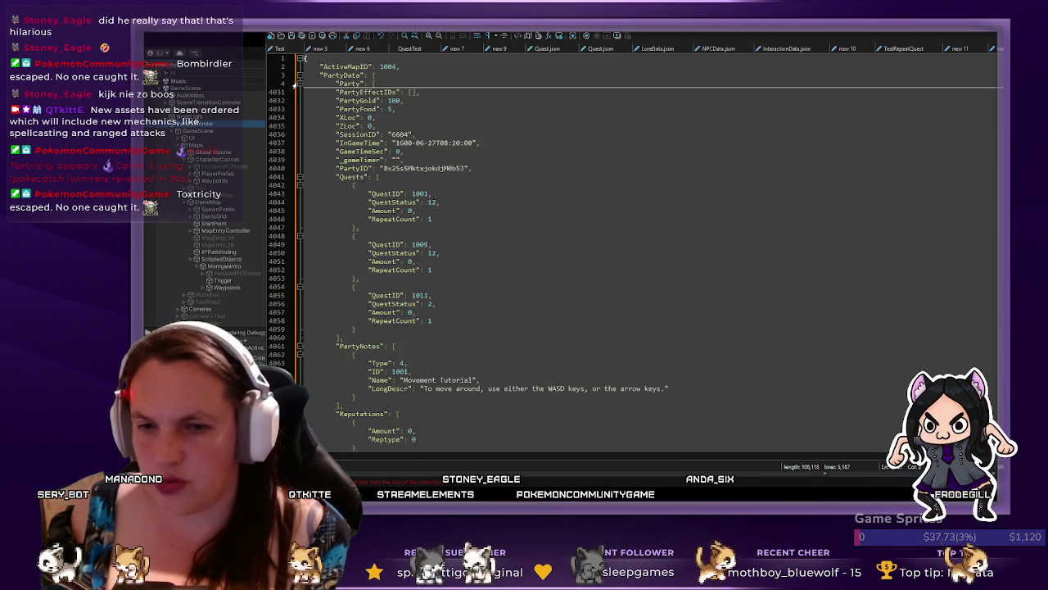
- Select the InGameTime value 1600-06-27T08:20:00, fold the MapDatas block, and return to Unity
scroll(322, 91, "down", 2)
left_click(496, 91)
left_click_drag(496, 91, 392, 91)
scroll(623, 240, "down", 13)
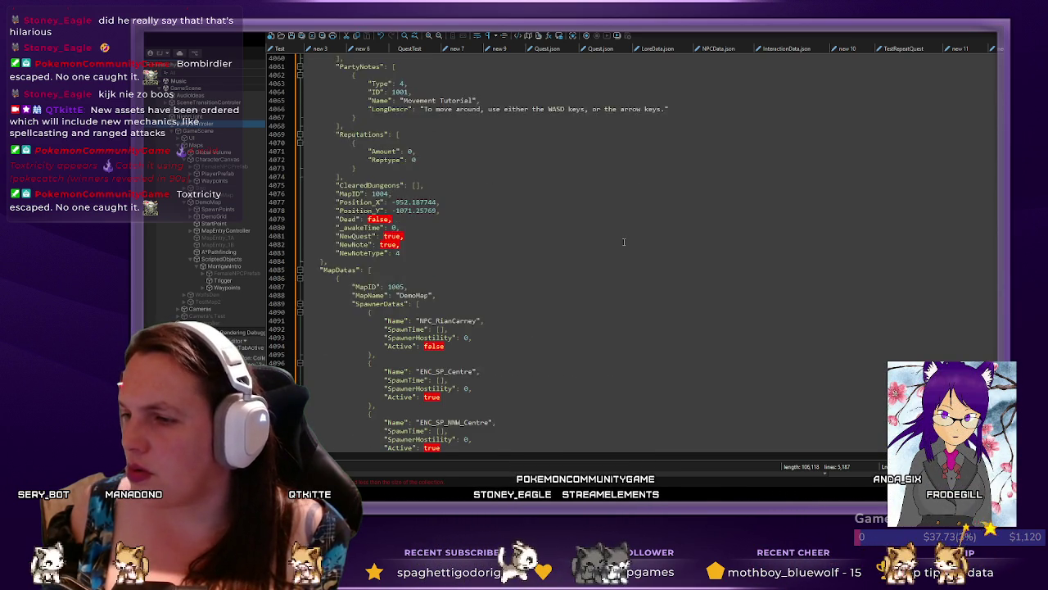
scroll(623, 240, "up", 9)
scroll(619, 238, "up", 4)
scroll(611, 238, "up", 2)
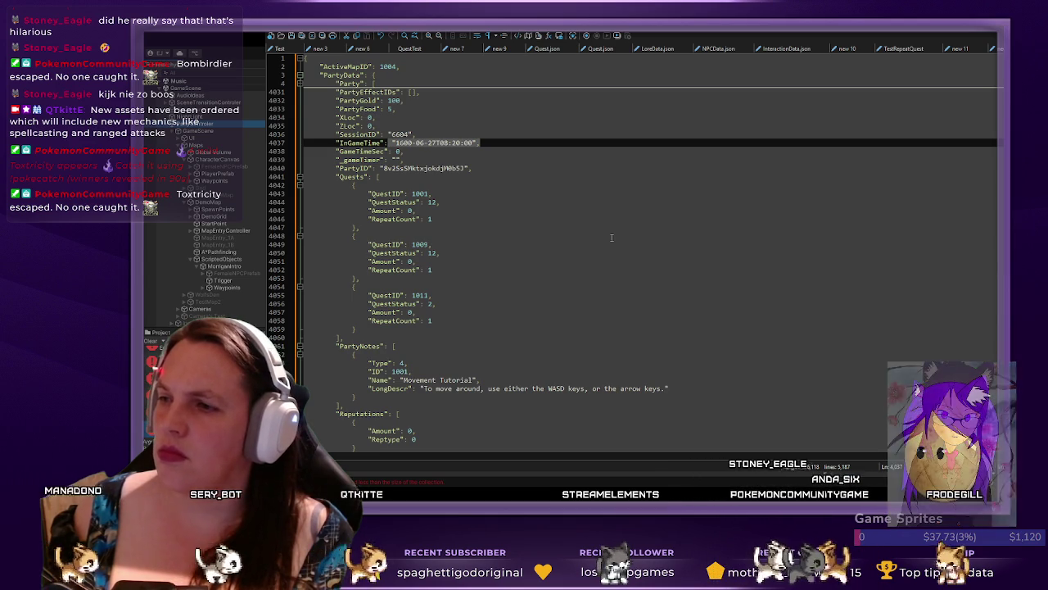
scroll(611, 238, "down", 10)
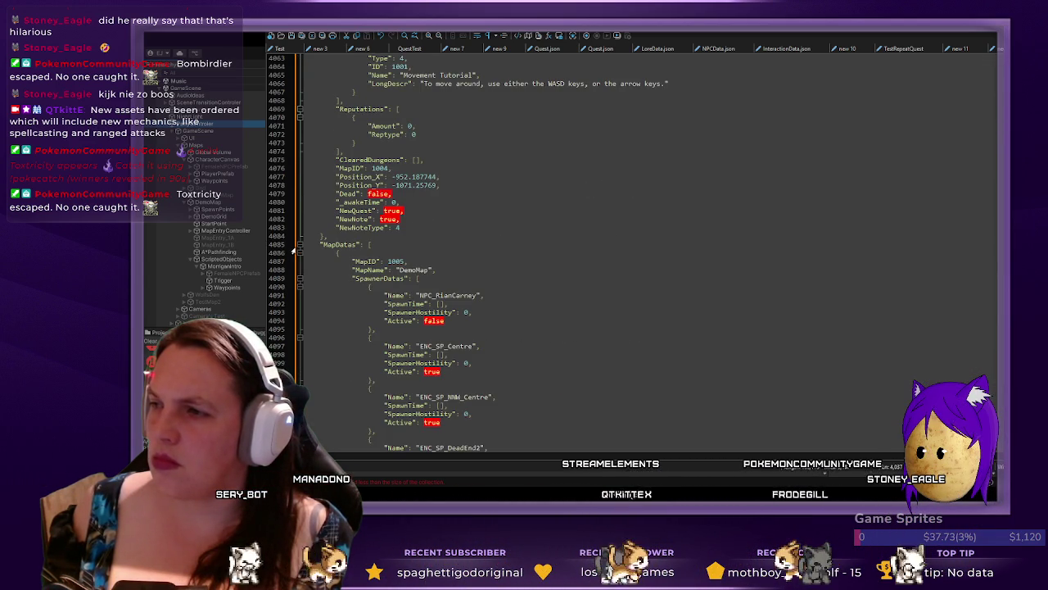
left_click(296, 245)
scroll(372, 356, "up", 1)
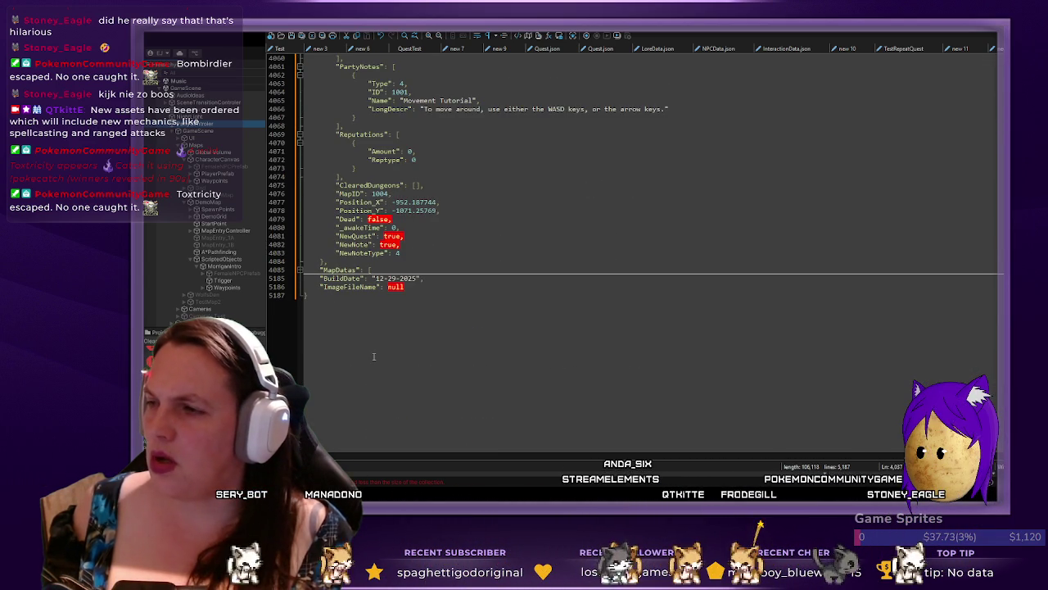
scroll(373, 356, "up", 10)
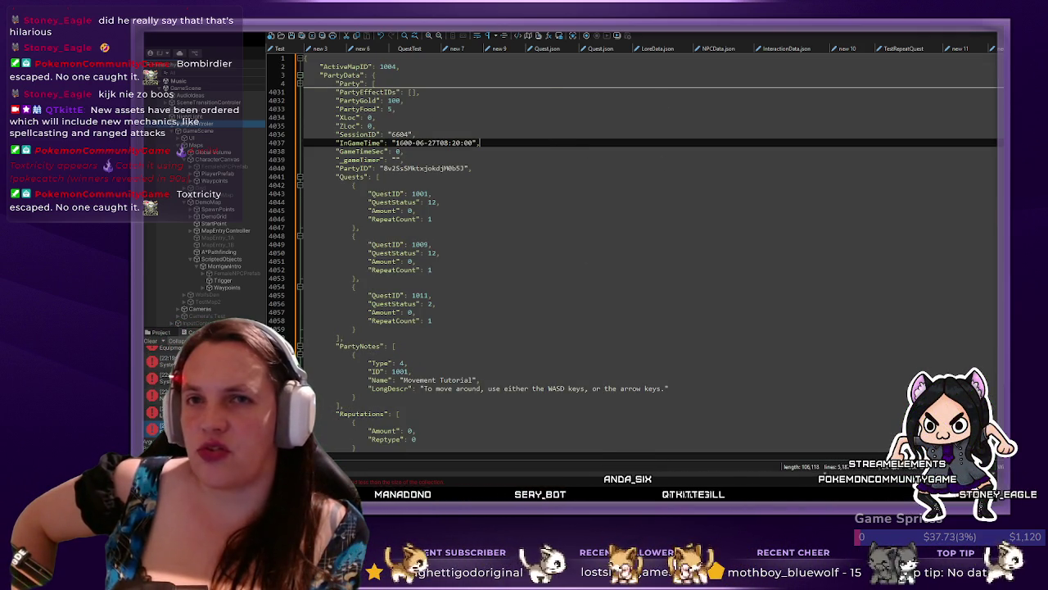
key("alt+Tab")
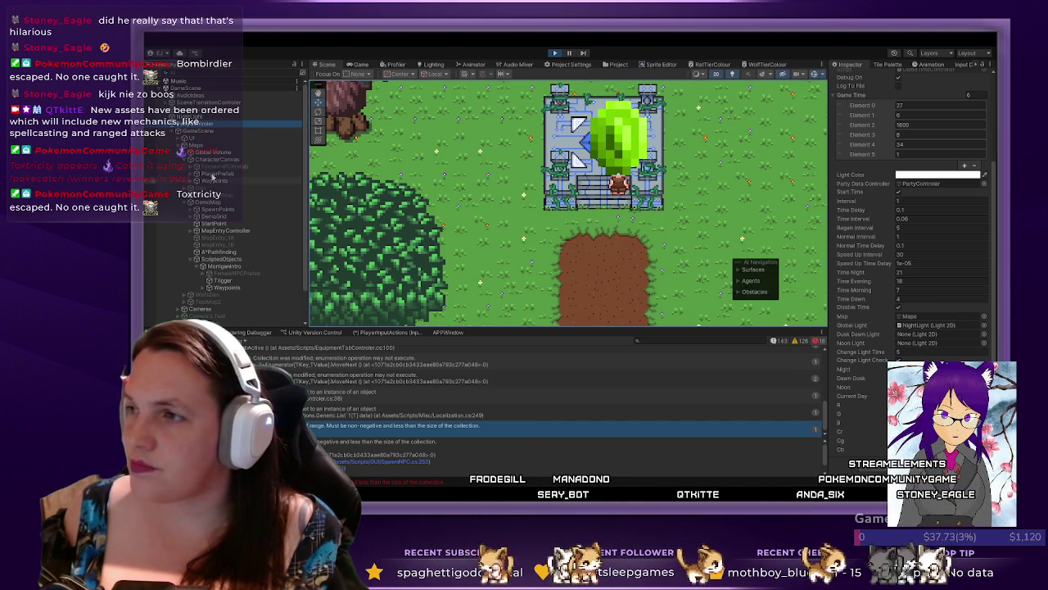
- Collapse and re-expand Game Time Controller, then expand and review the Party Data Controller component
scroll(893, 246, "up", 10)
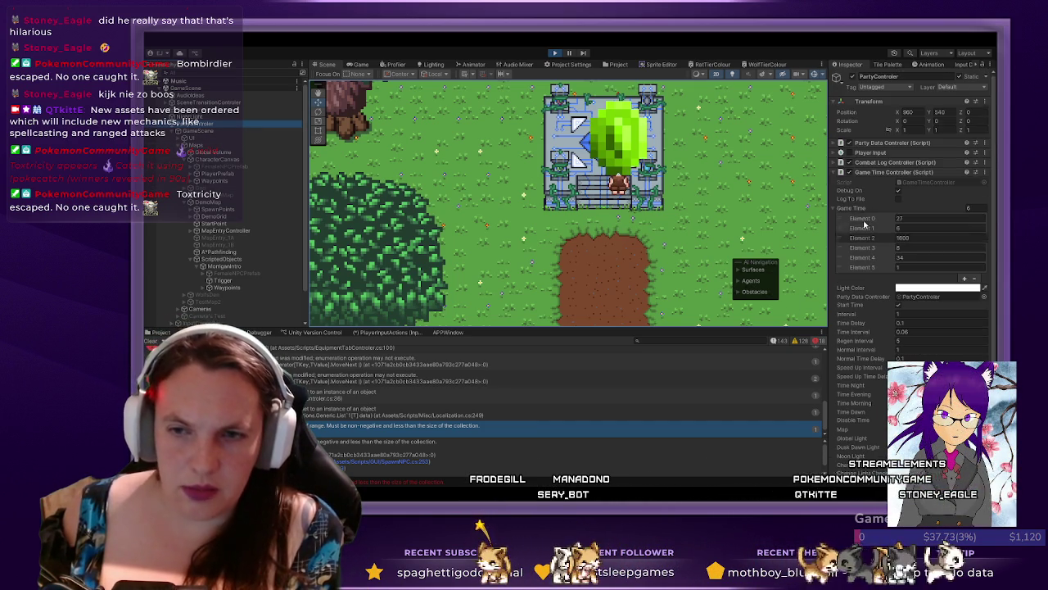
left_click(835, 173)
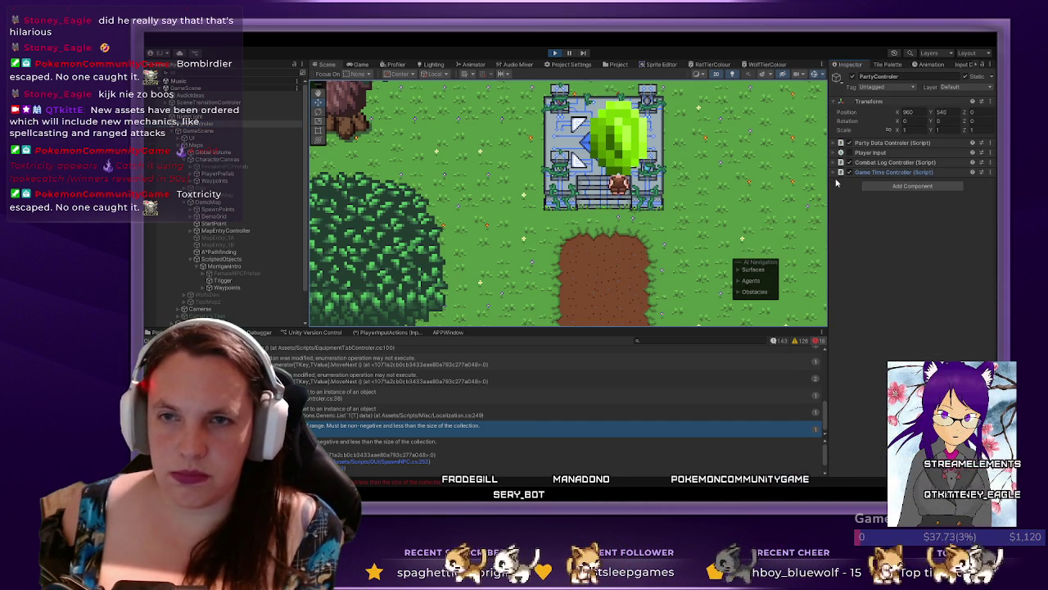
left_click(835, 173)
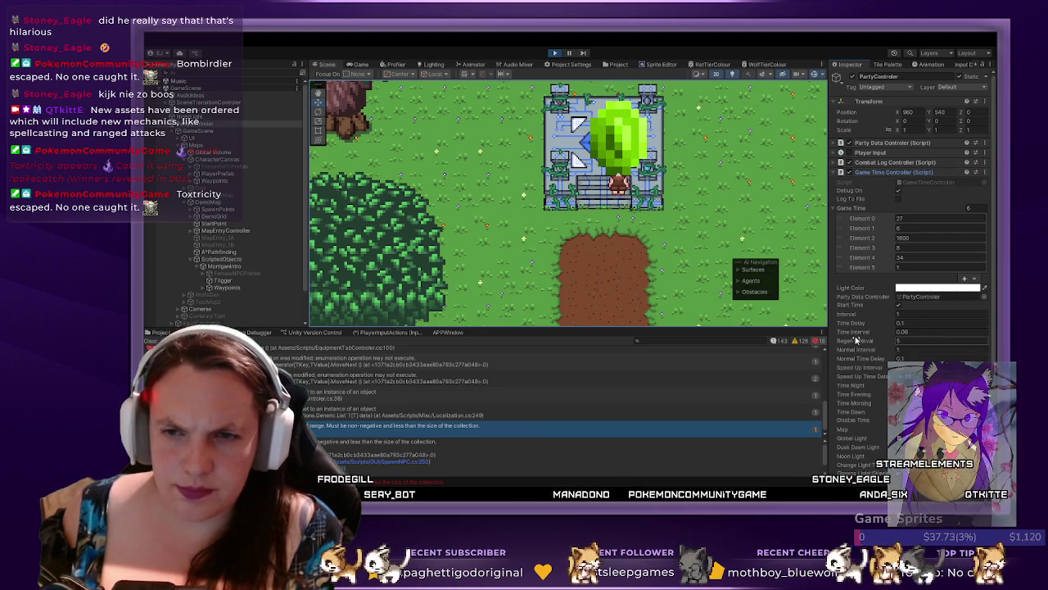
scroll(859, 328, "down", 3)
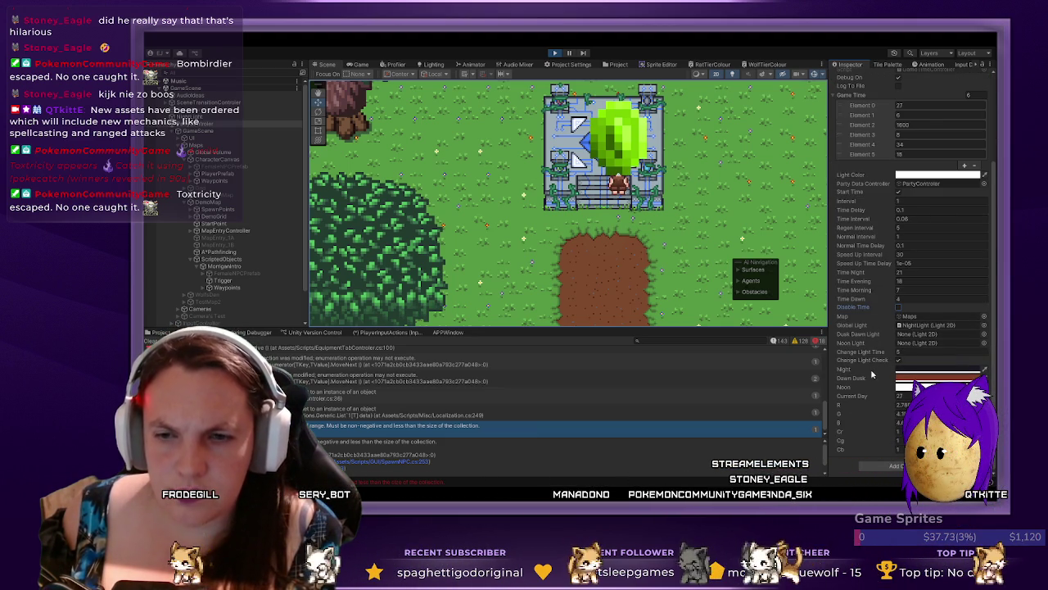
scroll(871, 378, "up", 3)
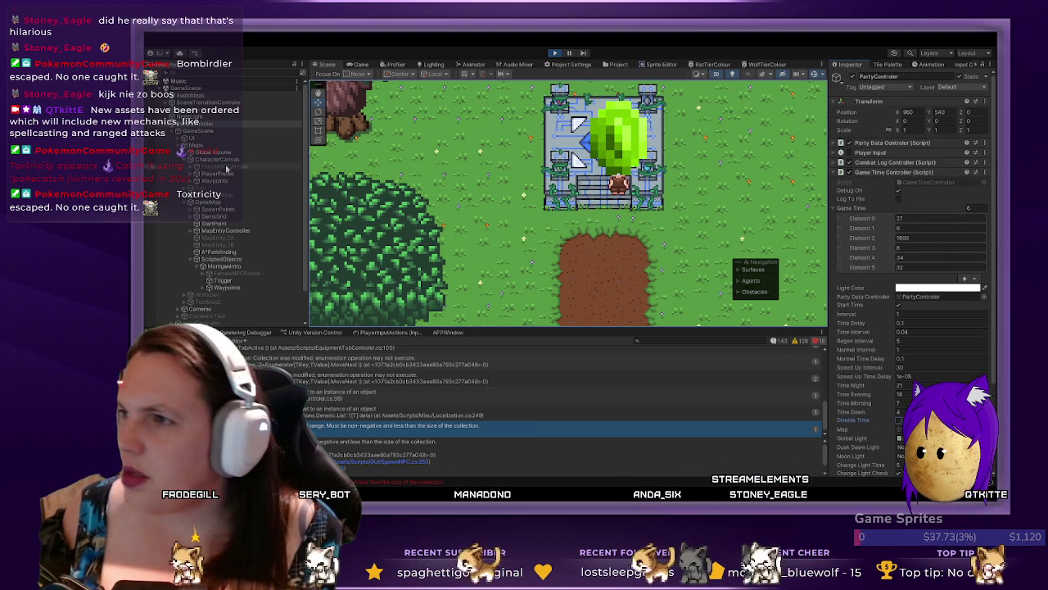
scroll(687, 310, "up", 1)
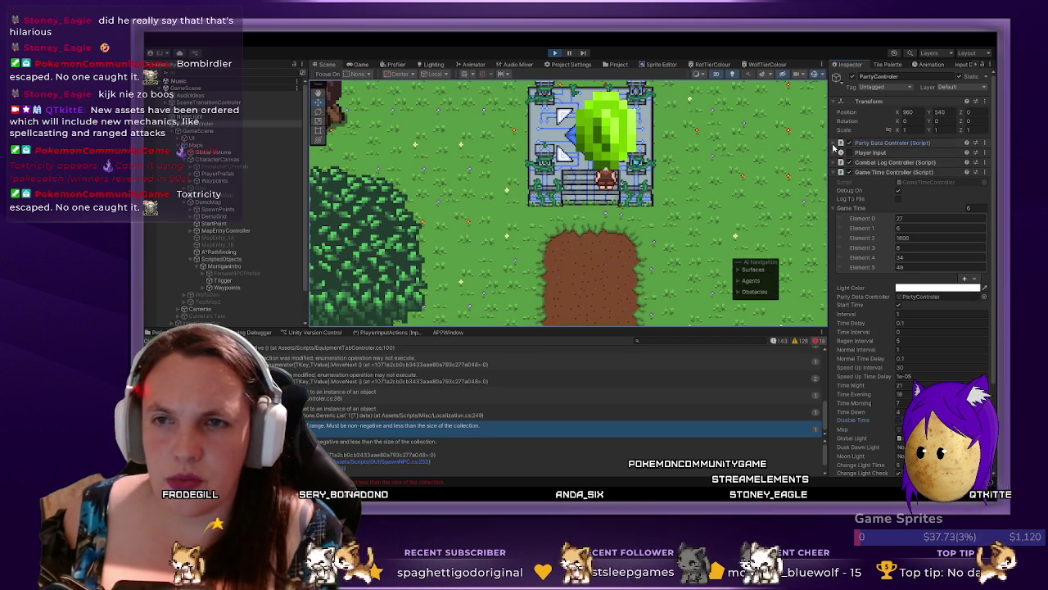
left_click(834, 144)
scroll(838, 363, "down", 1)
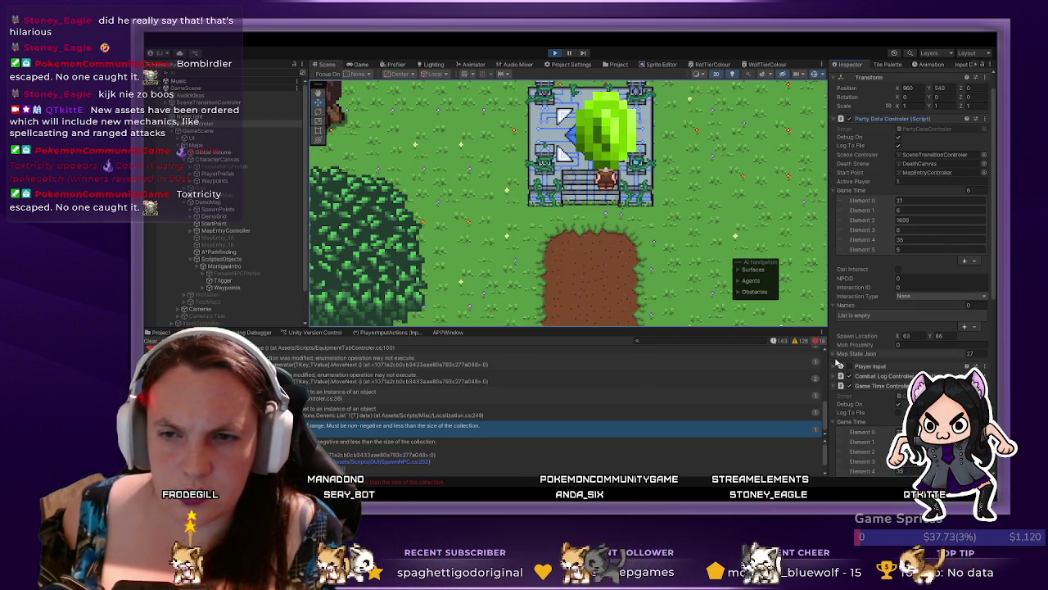
scroll(837, 362, "up", 1)
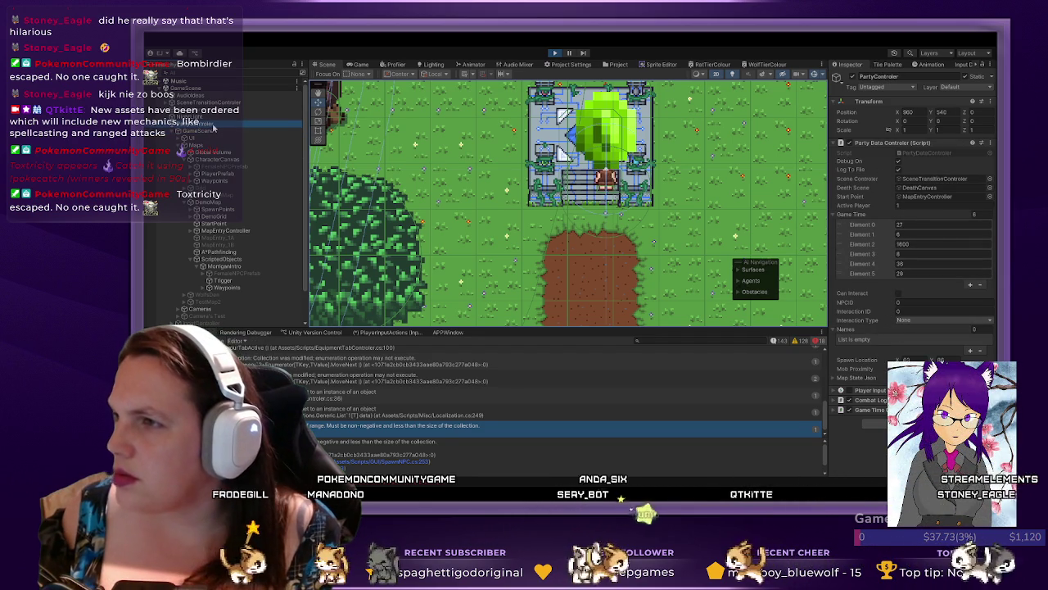
left_click(210, 132)
- Inspect the UI, CharacterCanvas and PlayerPrefab objects, then return to the Game view
left_click(208, 140)
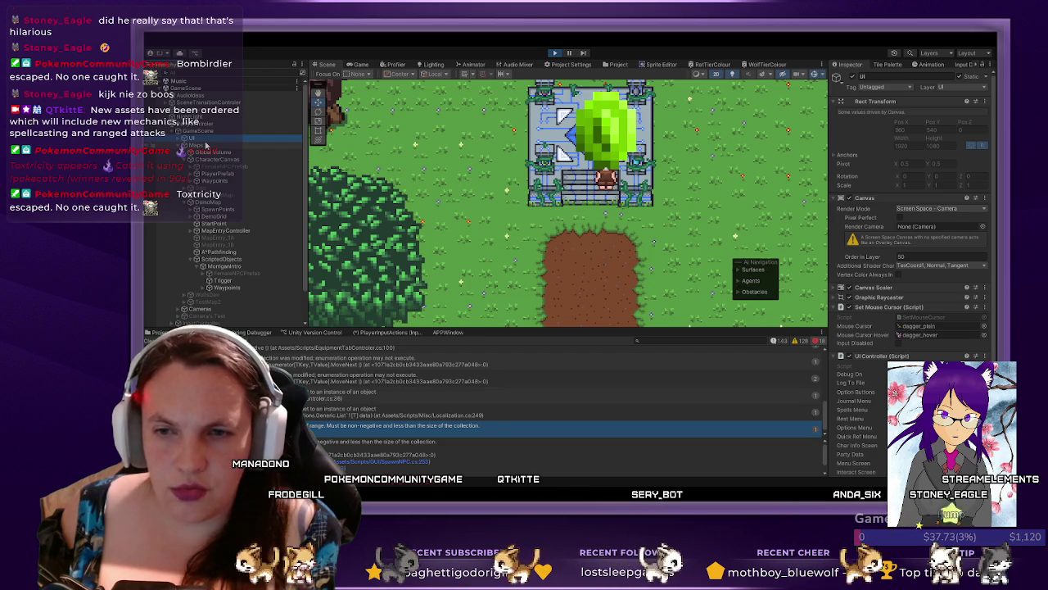
left_click(204, 159)
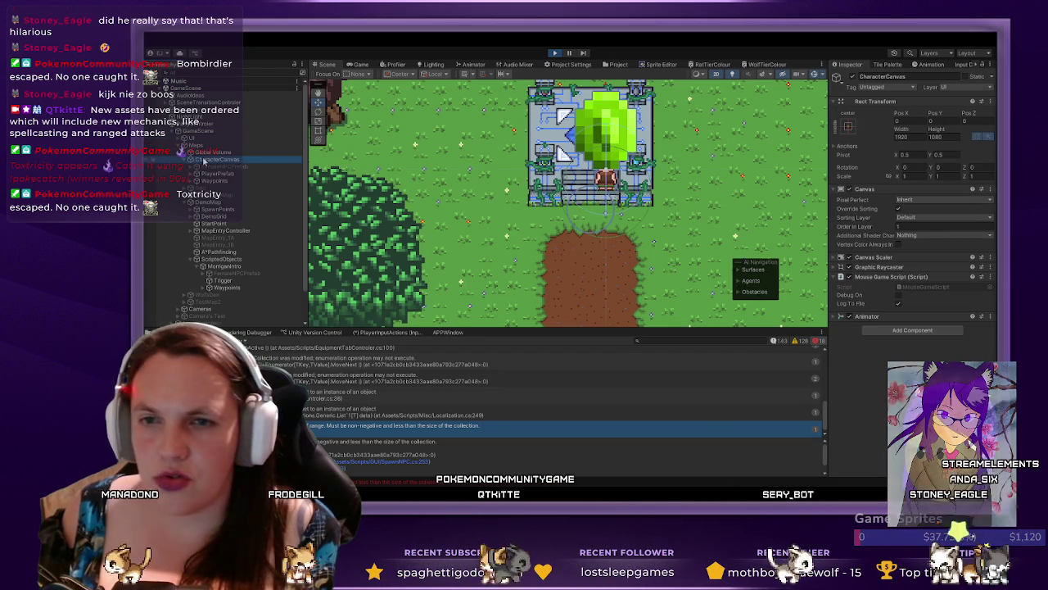
left_click(216, 174)
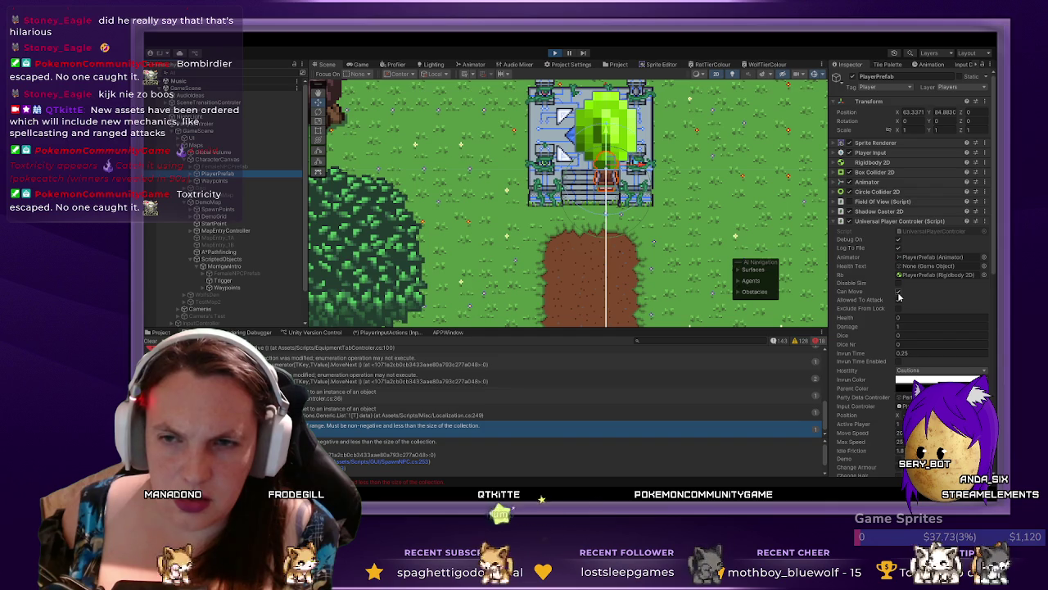
scroll(891, 320, "down", 10)
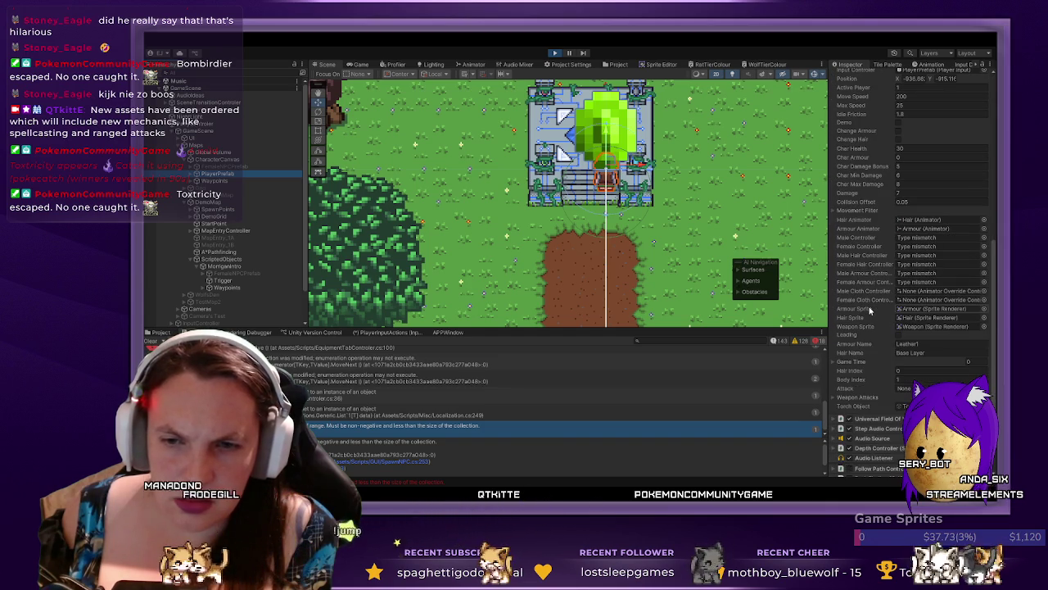
left_click(361, 64)
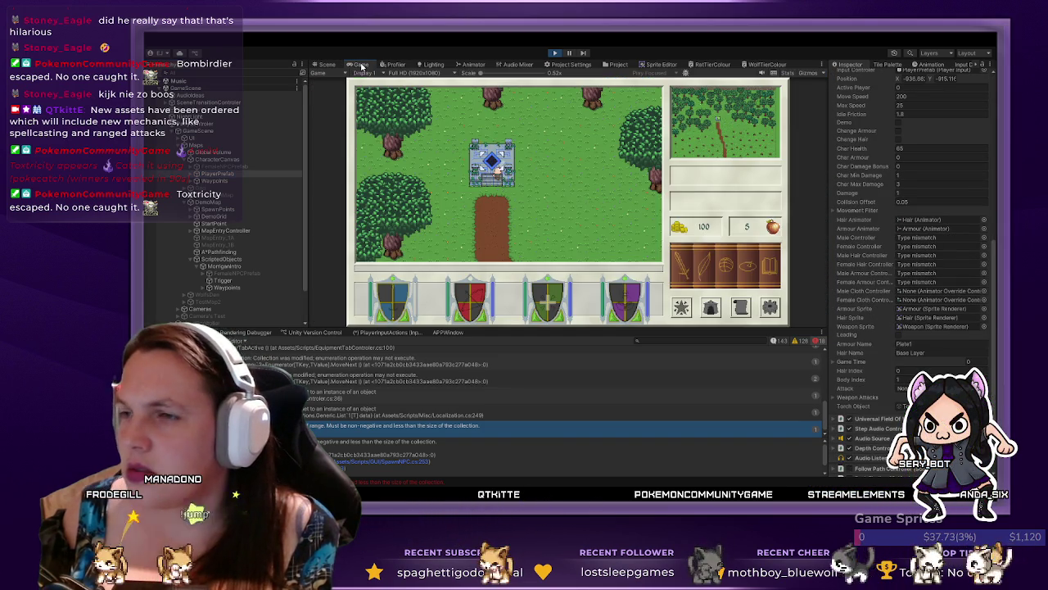
- Walk the player north, collapse MapEntryController, and expand DemoGrid to list its tile layers
key("w")
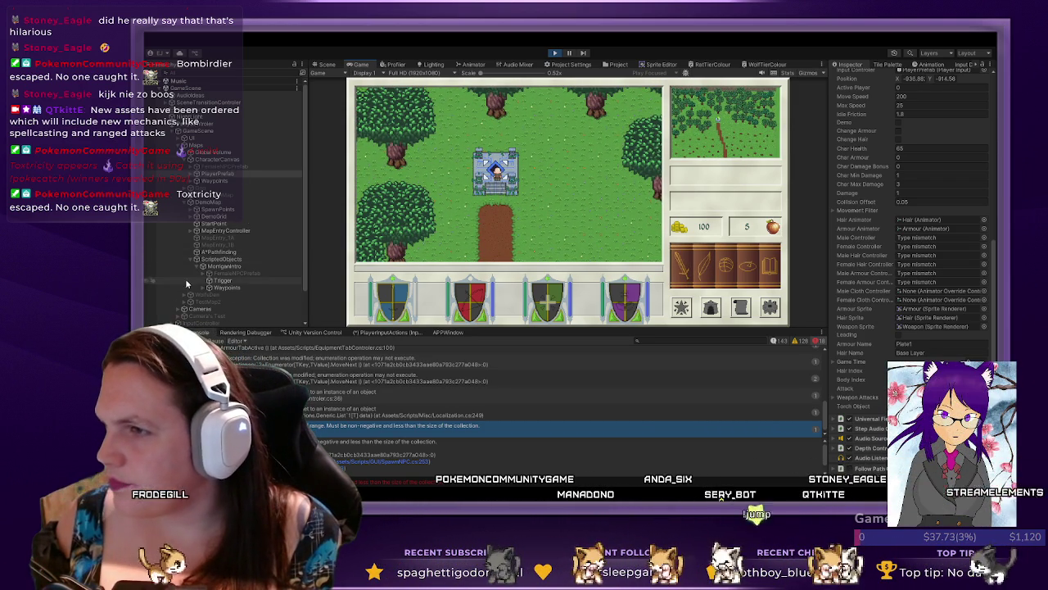
left_click(192, 232)
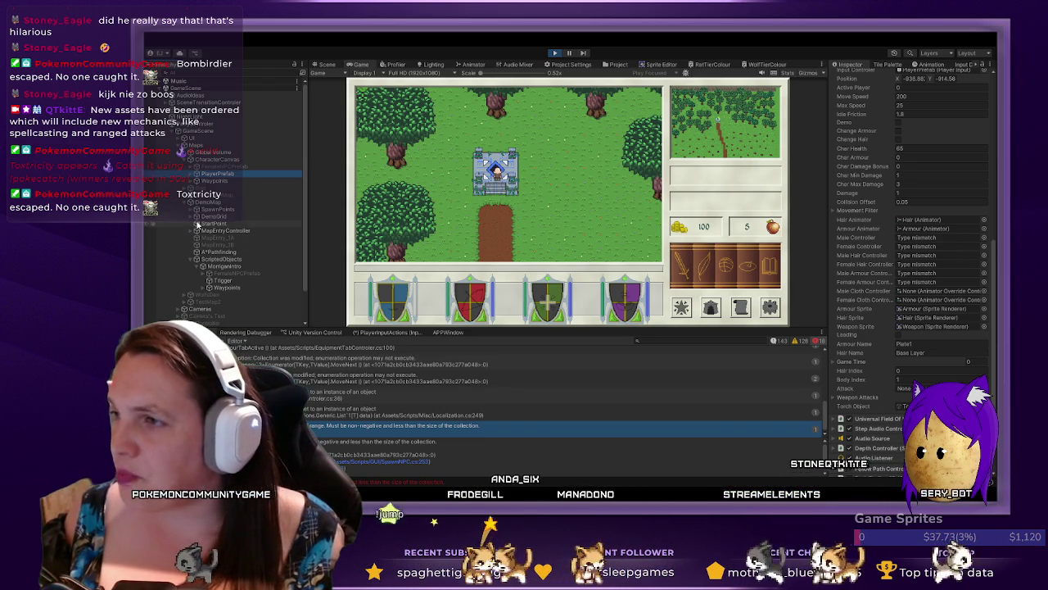
left_click(191, 216)
scroll(201, 261, "down", 3)
scroll(201, 260, "down", 3)
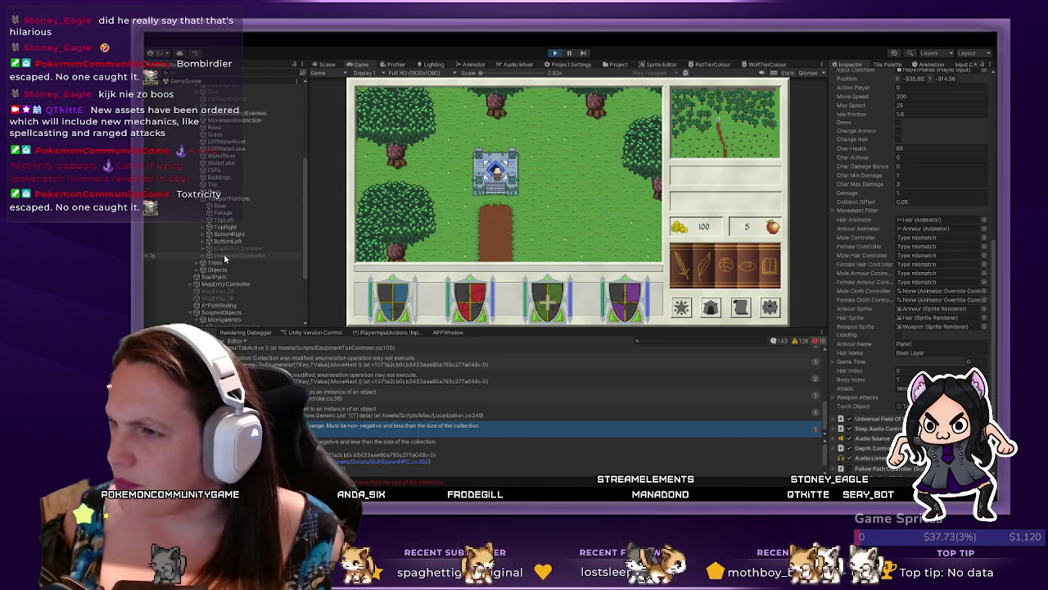
- Select InteractionController, then talk to the NPC in the game and close its dialogue
left_click(233, 255)
left_click(853, 77)
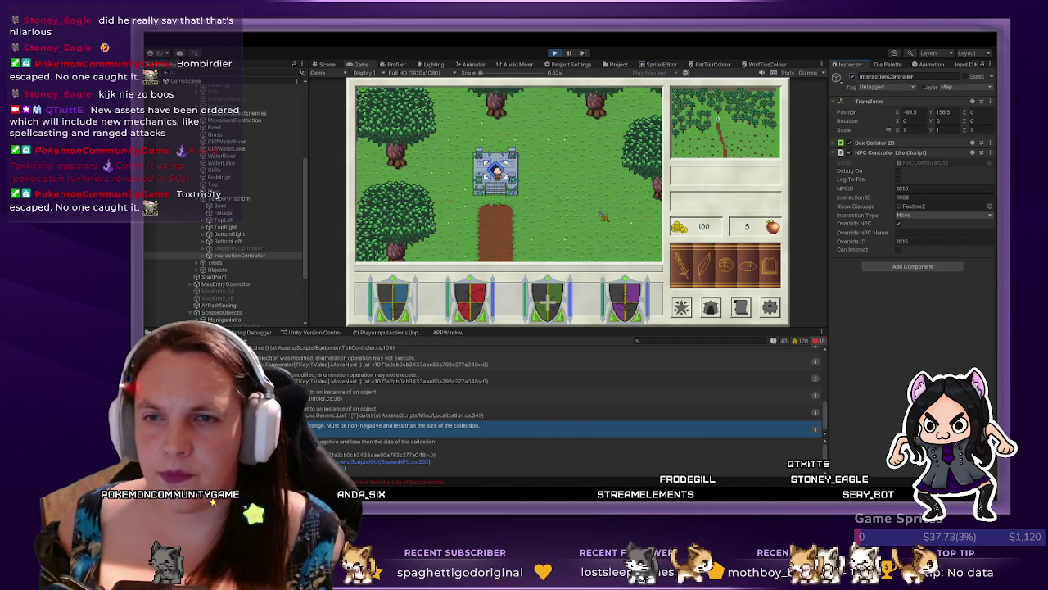
key("s")
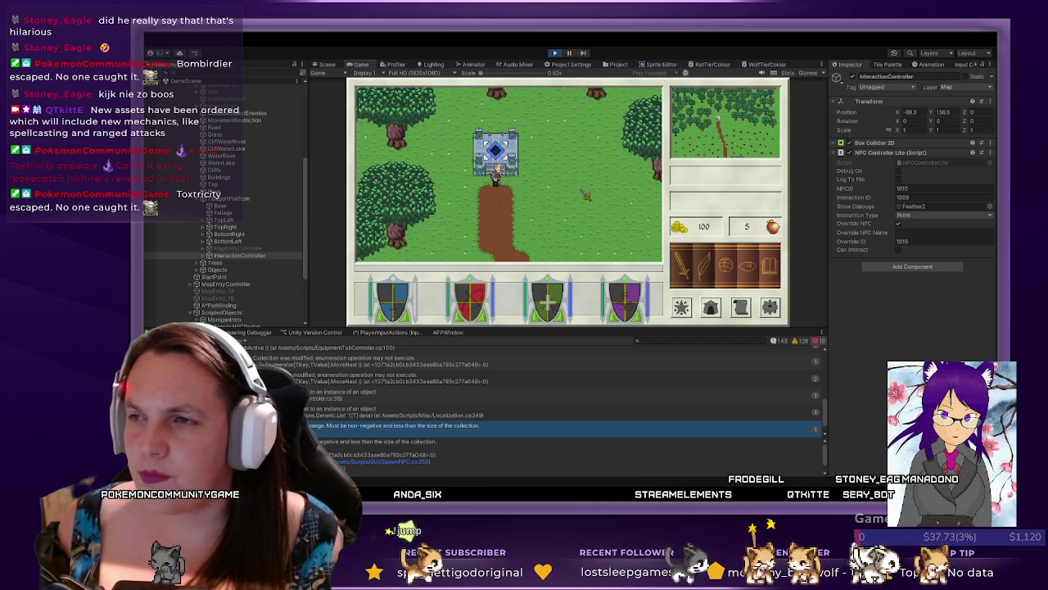
key("e")
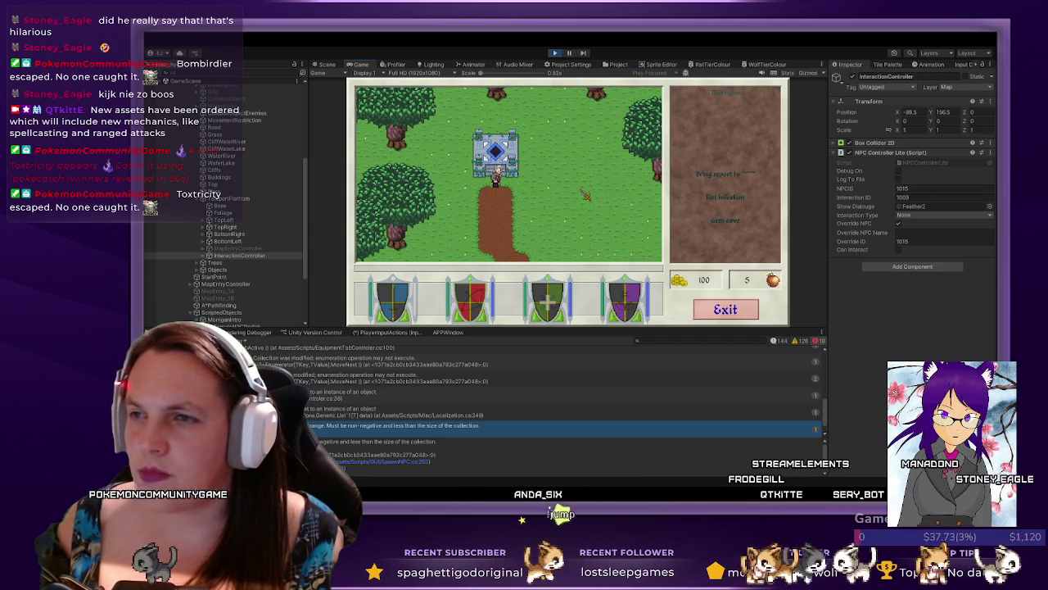
left_click(728, 317)
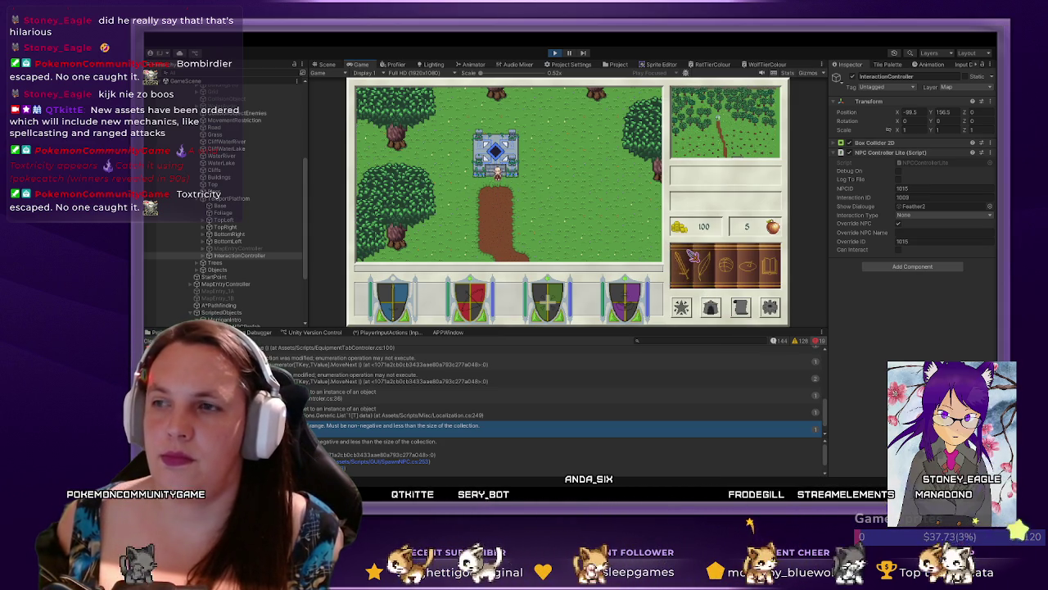
- Expand InteractionController to show Feather2, and walk the player in and out of the castle door
key("s")
key("w")
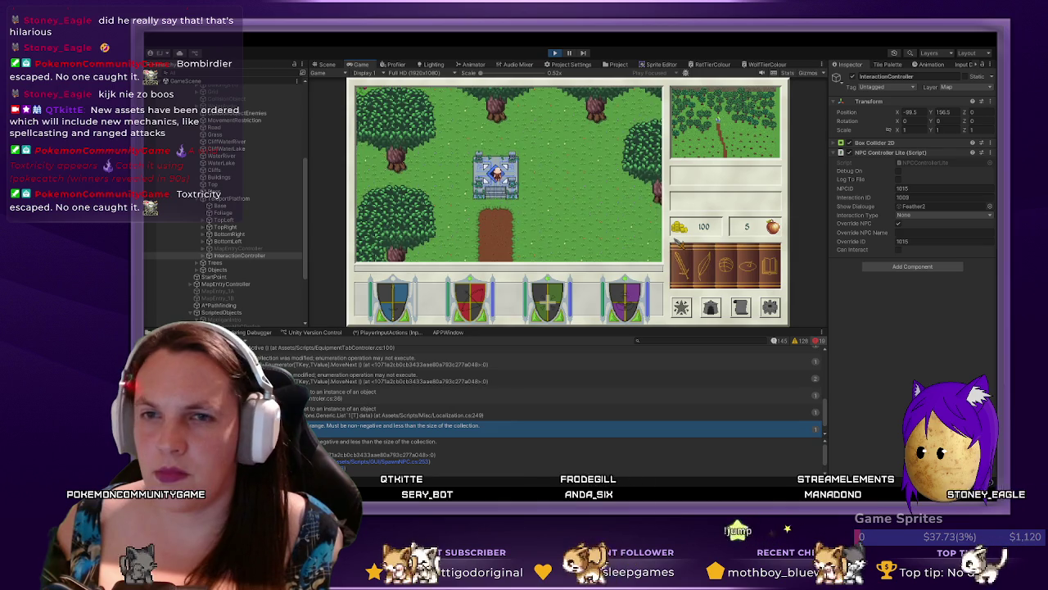
left_click(202, 256)
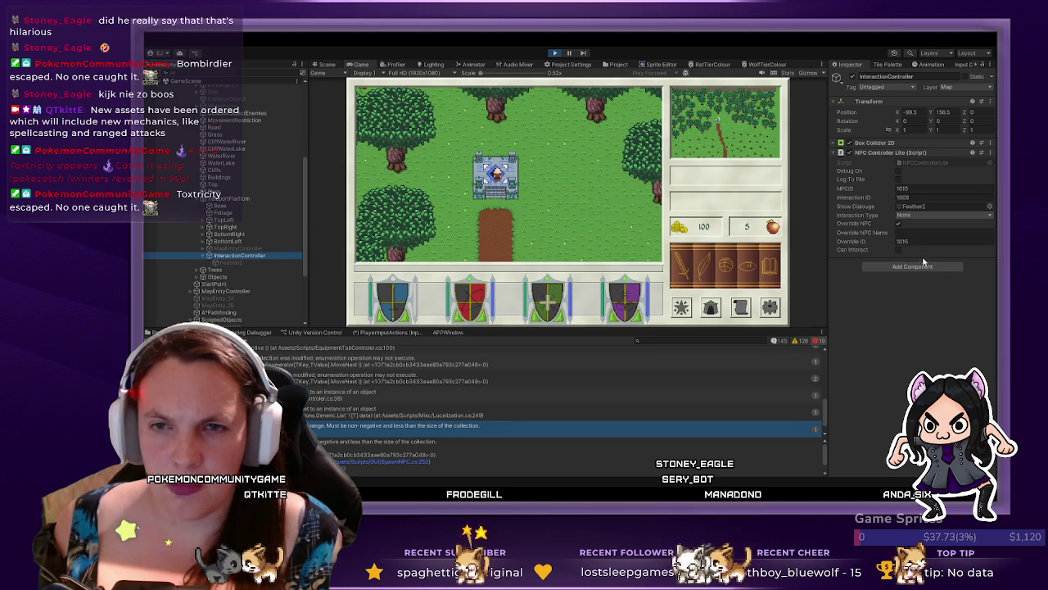
left_click(580, 187)
key("Up")
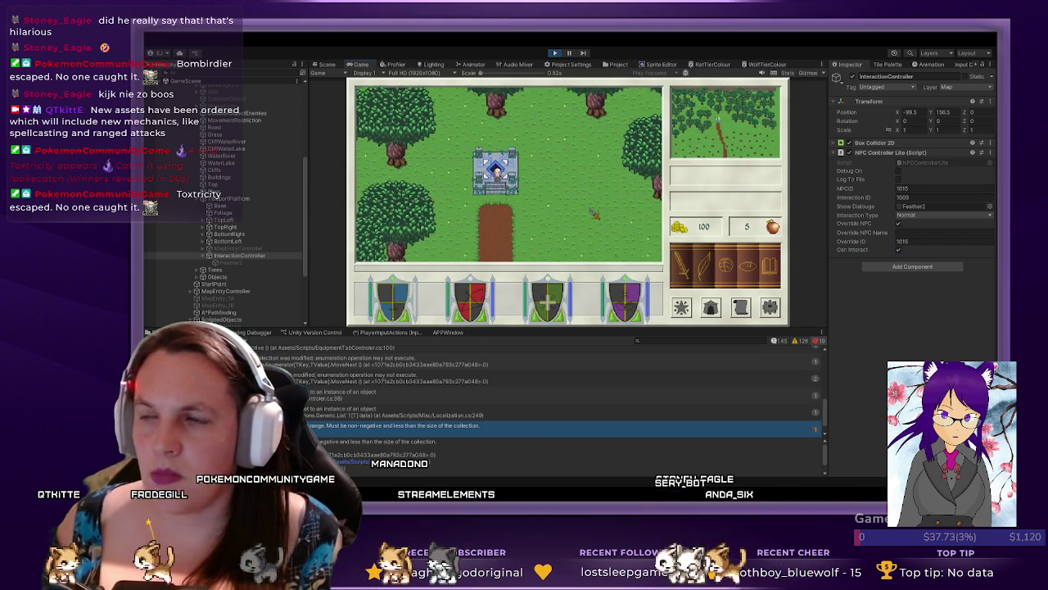
key("Down")
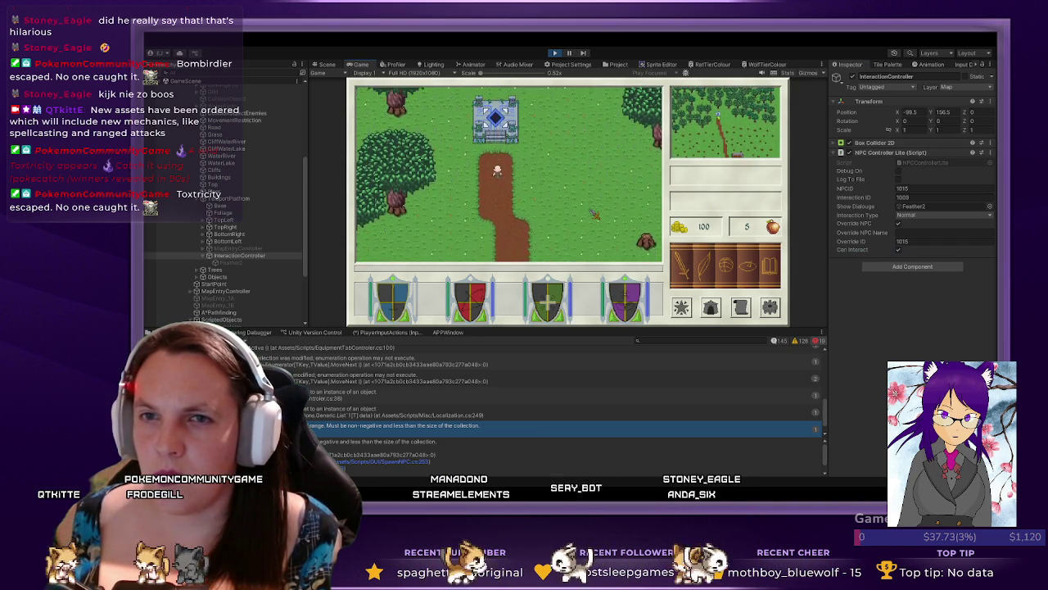
key("Up")
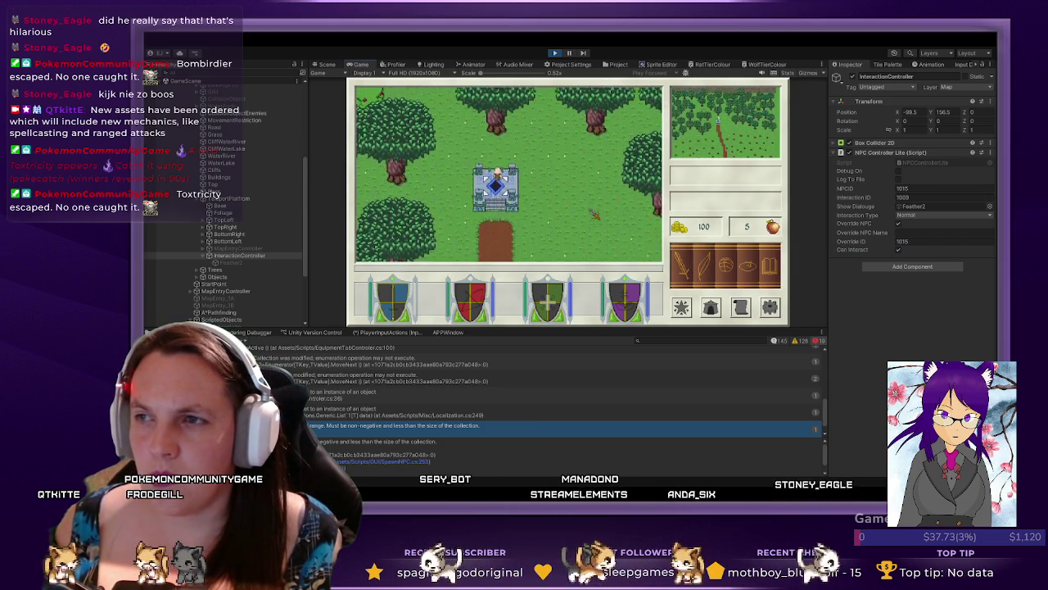
key("Down")
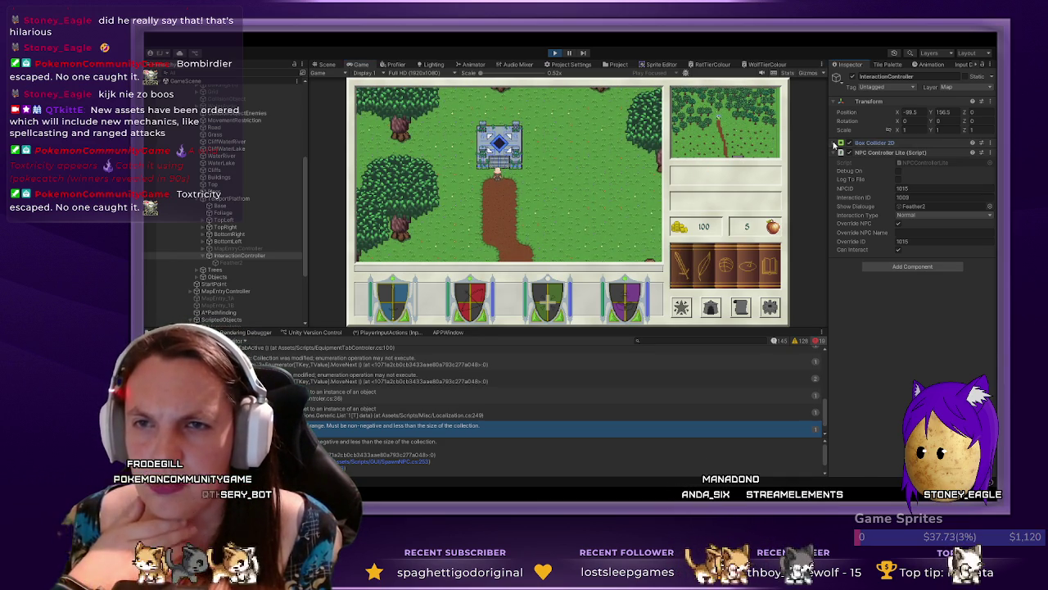
- Tick Is Trigger on InteractionController's Box Collider 2D and walk the player toward the castle
left_click(835, 144)
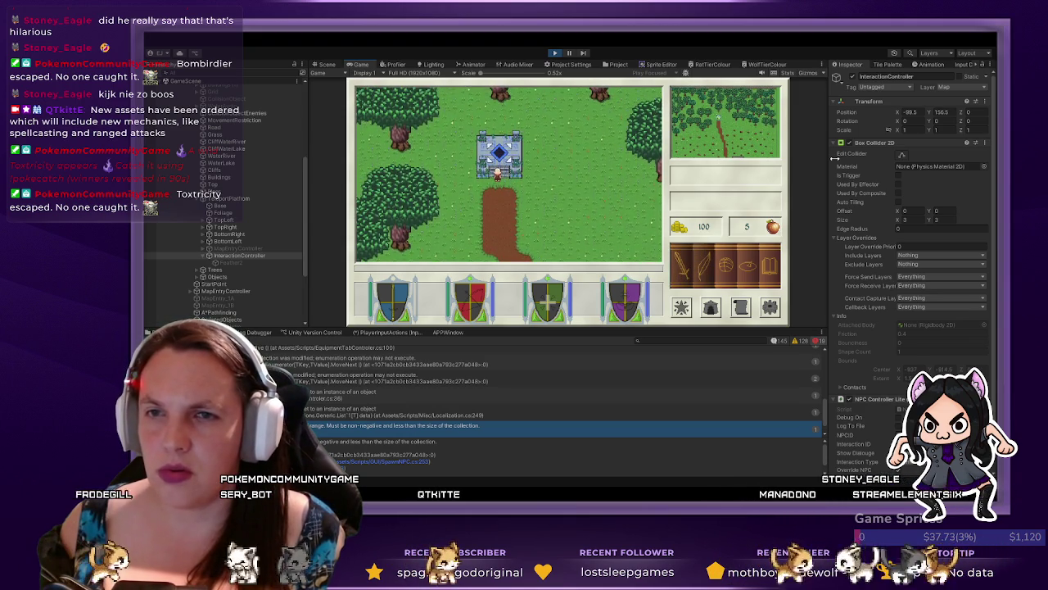
left_click(899, 175)
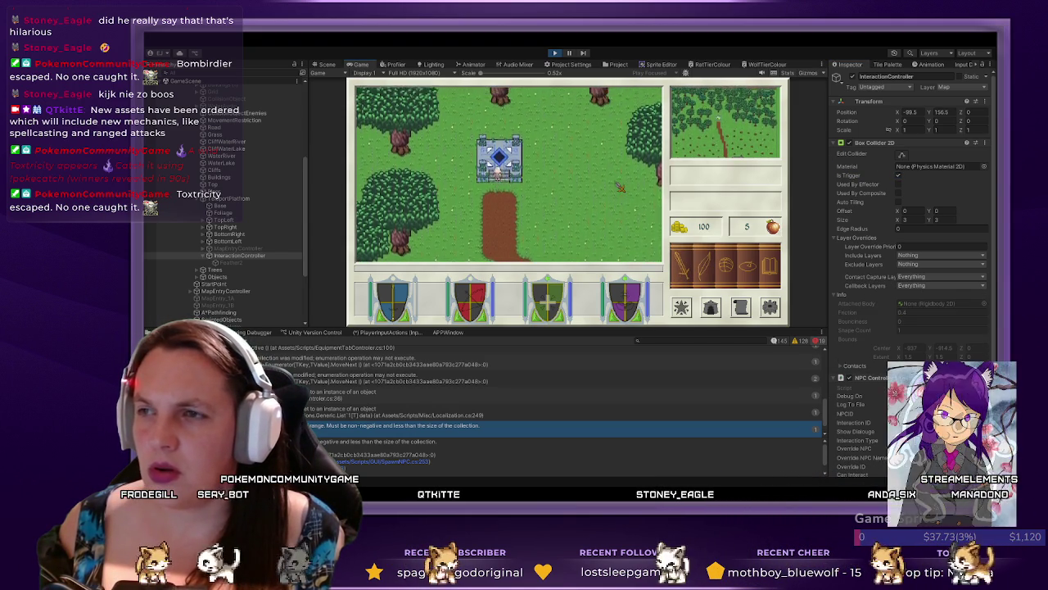
key("w")
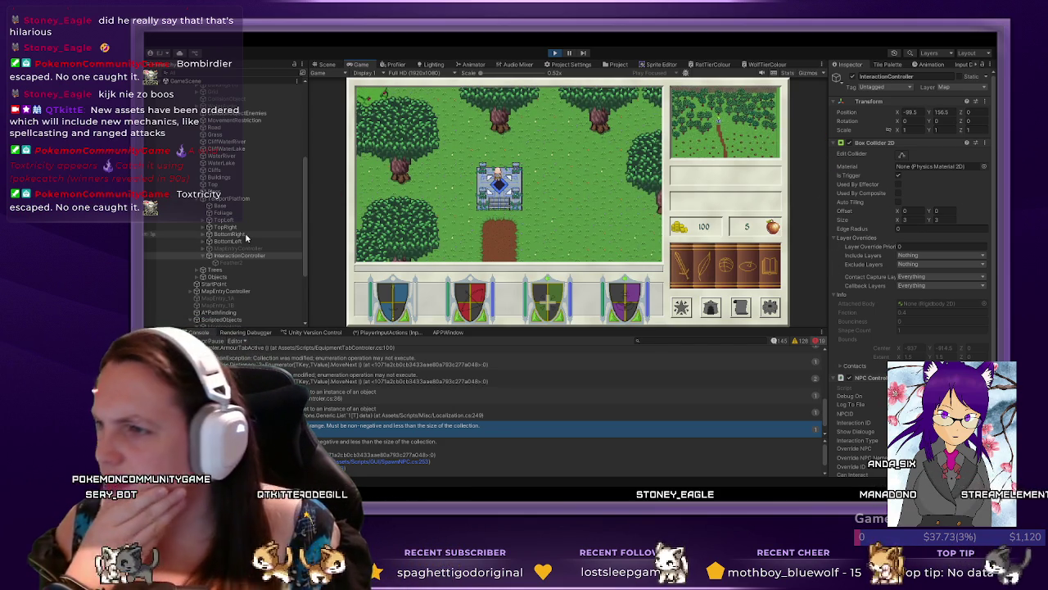
scroll(244, 242, "down", 3)
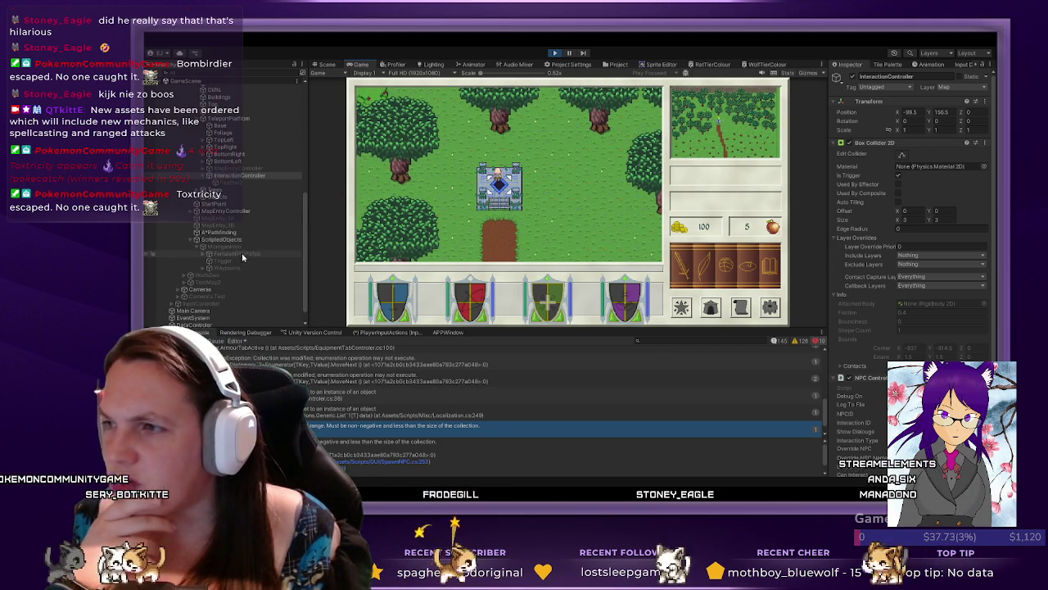
- Compare the Trigger and FemaleNPCPrefab collider setups, then reselect InteractionController
left_click(246, 260)
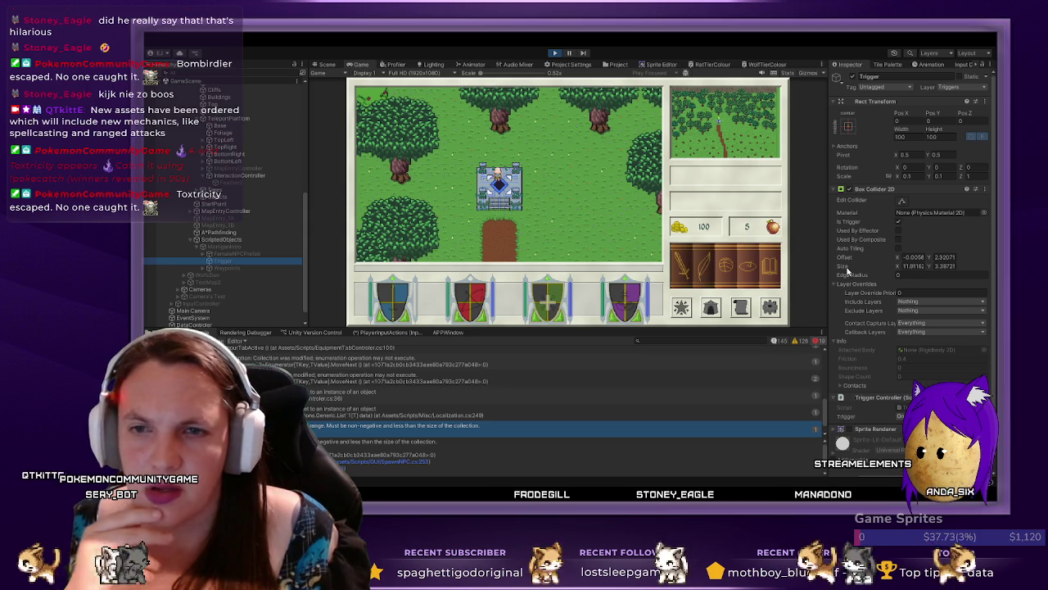
scroll(926, 343, "down", 1)
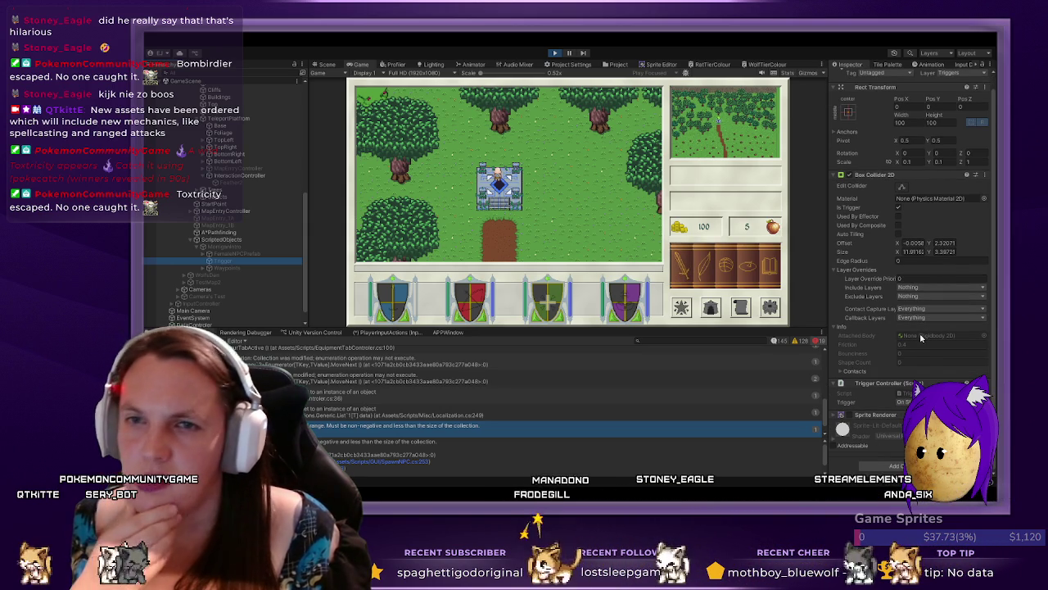
left_click(220, 254)
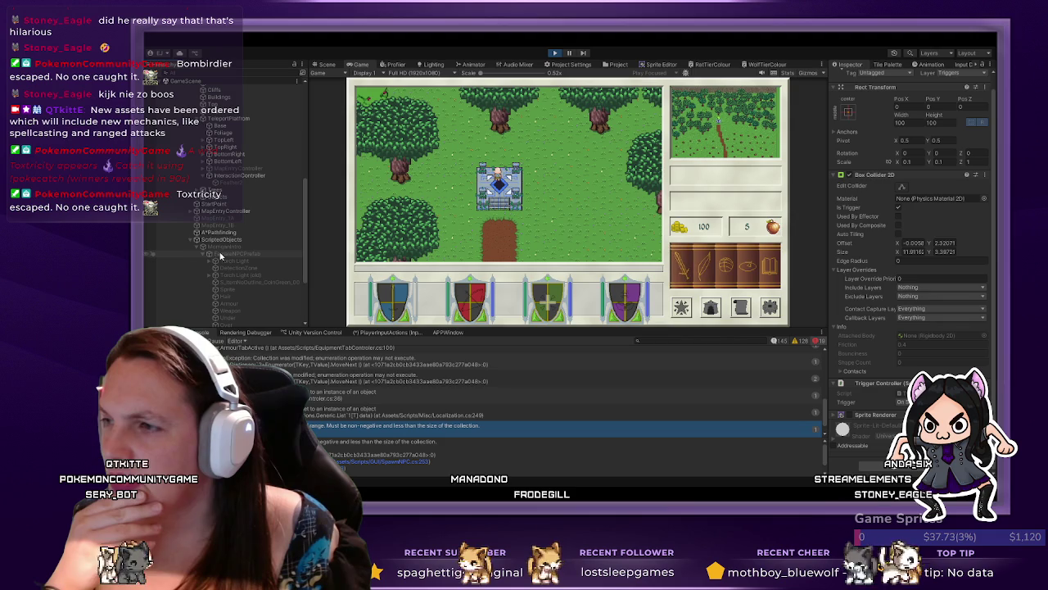
left_click(220, 254)
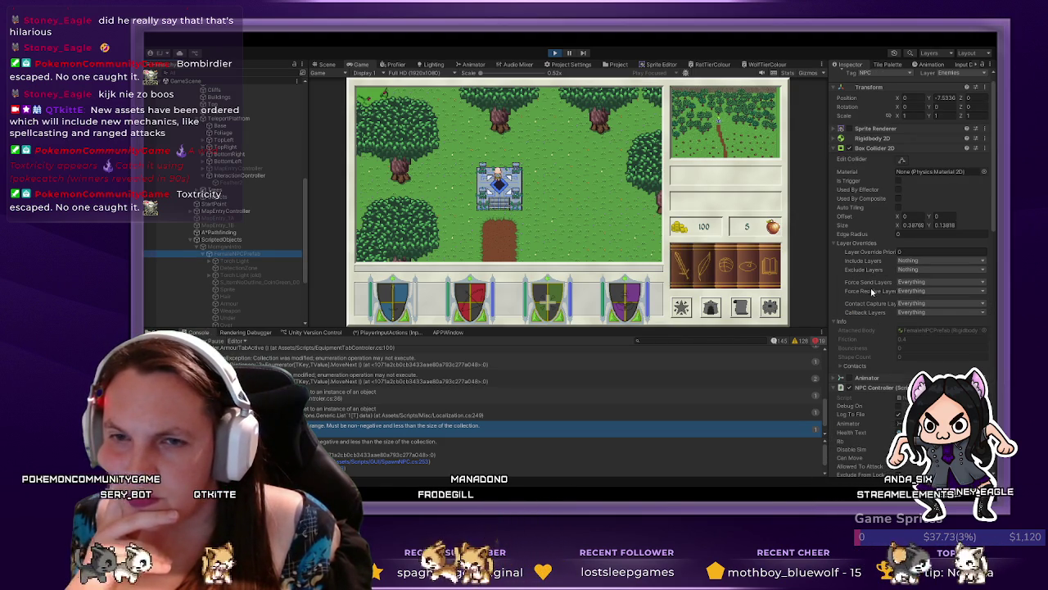
scroll(873, 332, "down", 3)
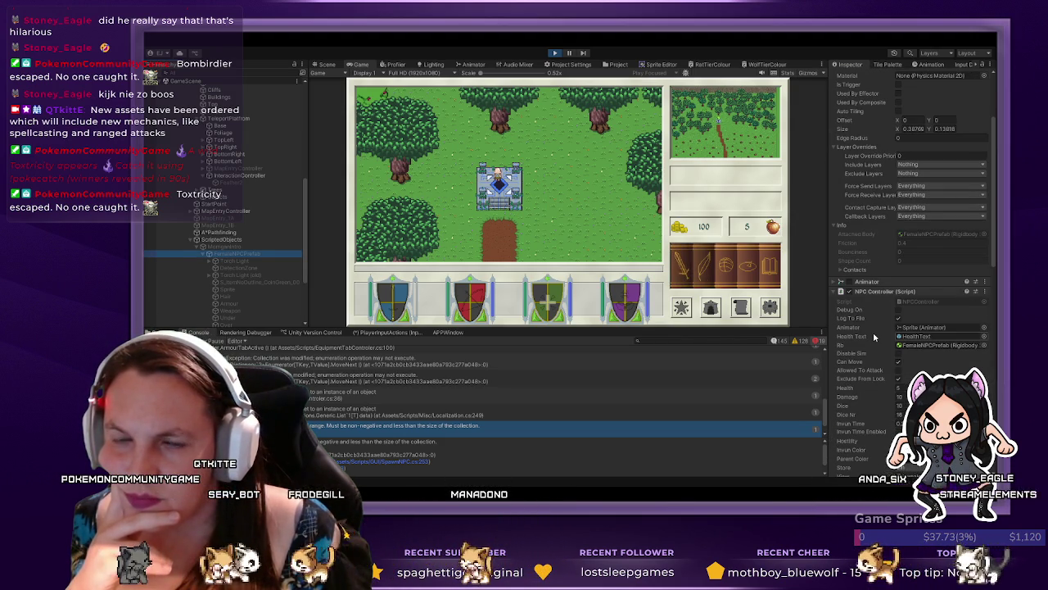
scroll(873, 332, "up", 3)
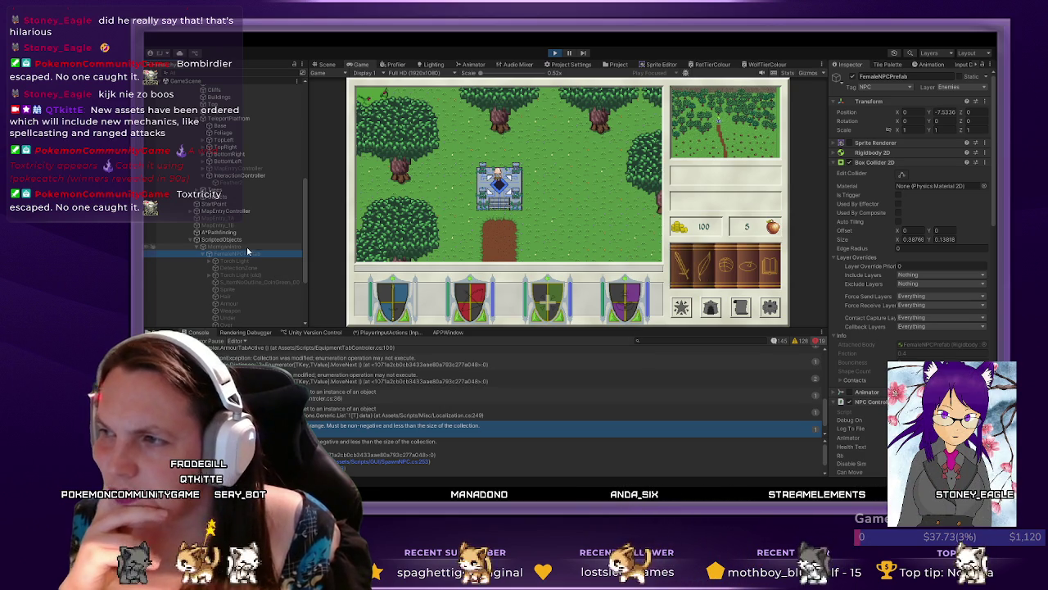
left_click(239, 176)
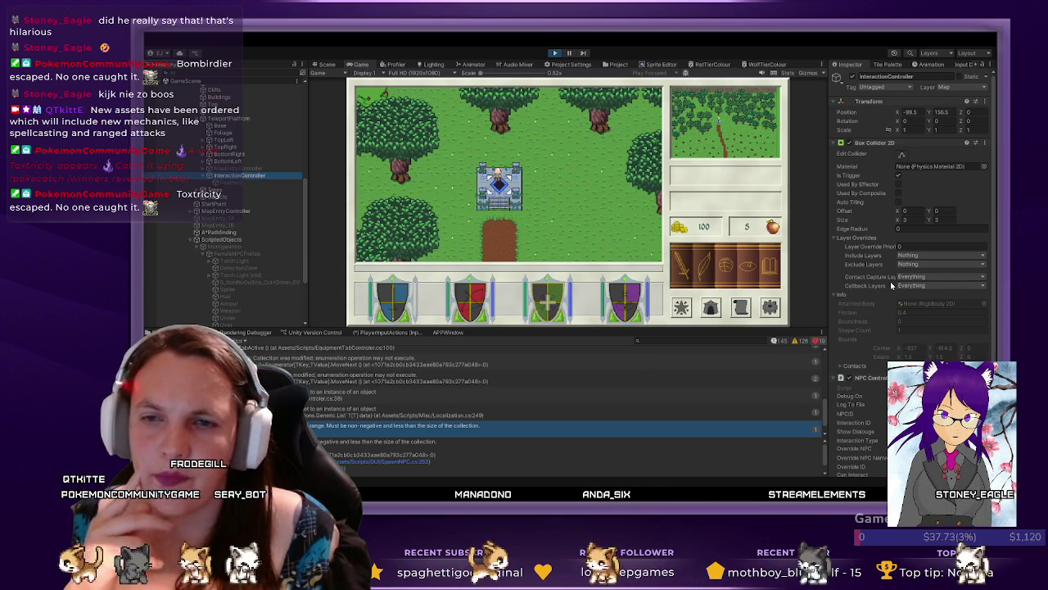
- Turn the Box Collider 2D's Is Trigger off, then tick it back on
left_click(899, 175)
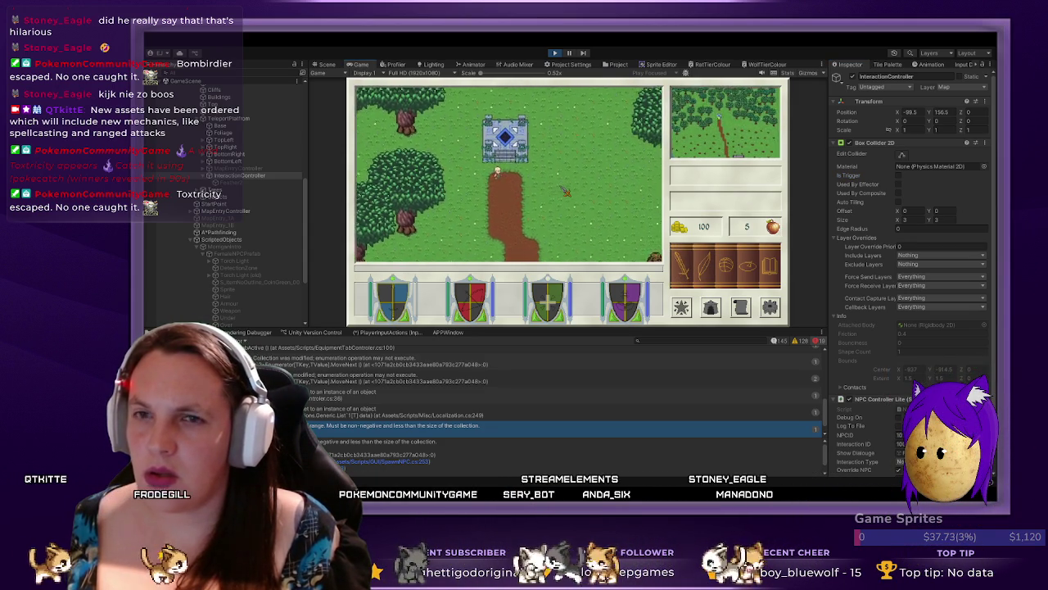
scroll(940, 272, "down", 2)
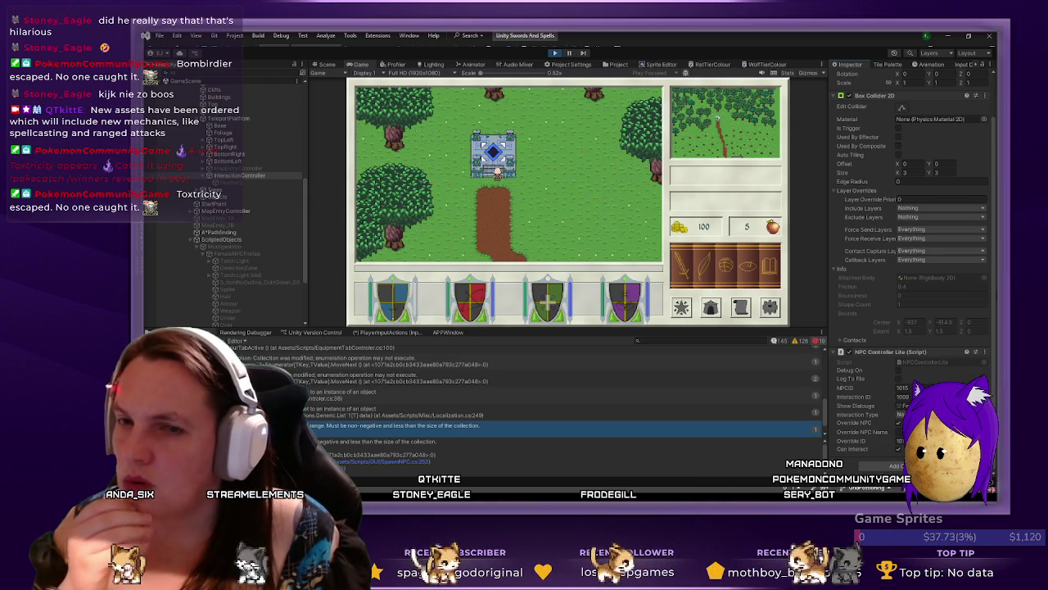
scroll(927, 261, "up", 3)
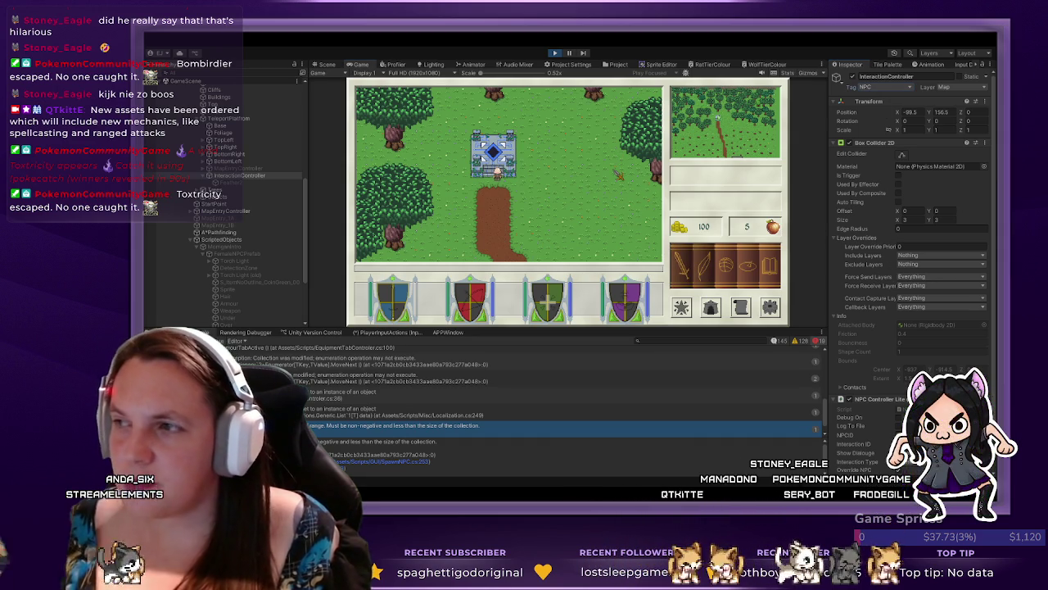
left_click(900, 176)
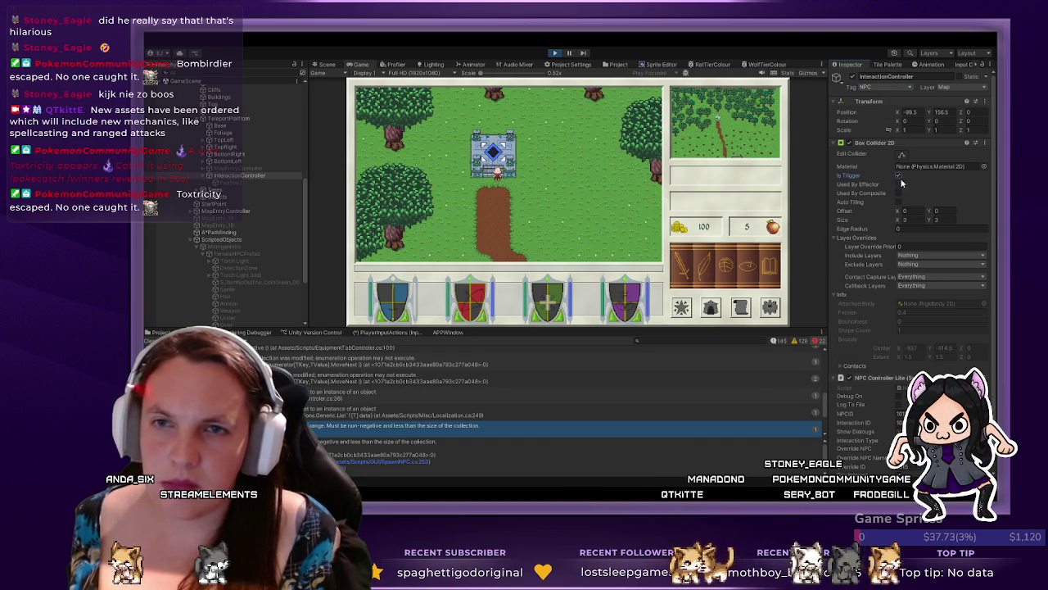
- Walk the player down the path and back up to the castle to test the collider
key("s")
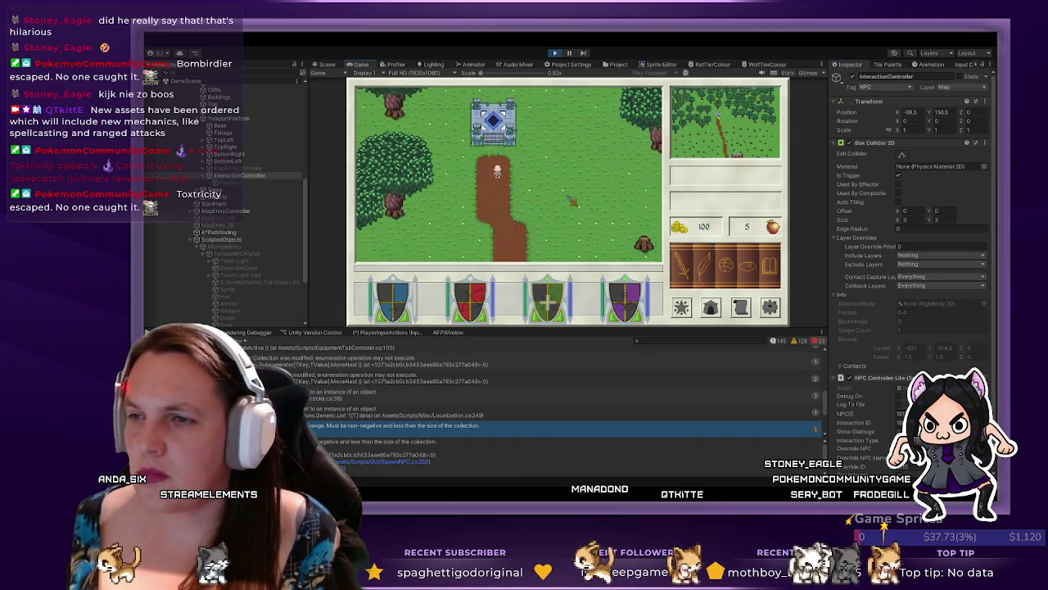
key("w")
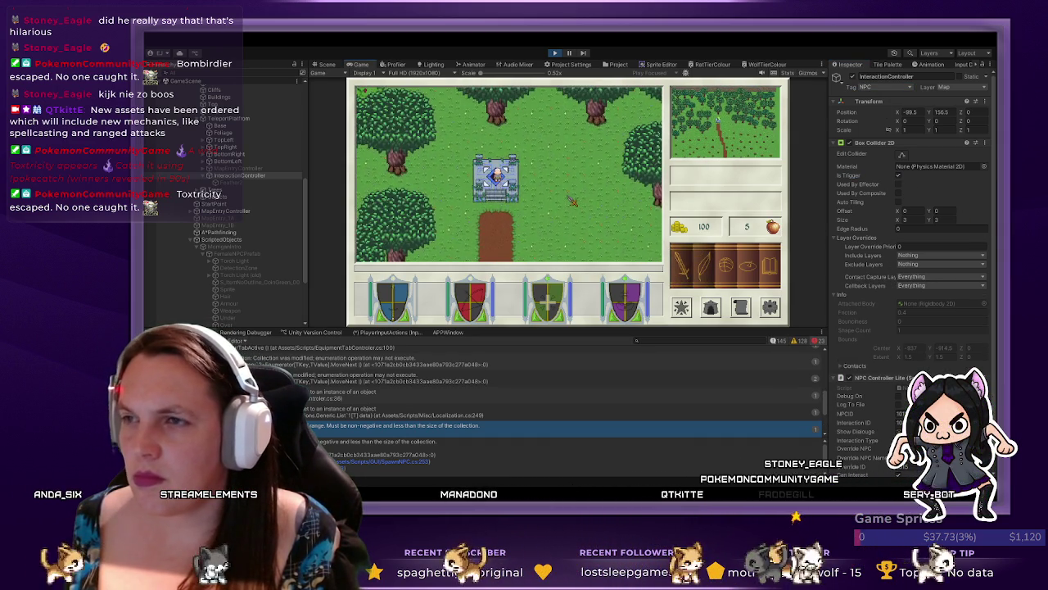
key("s")
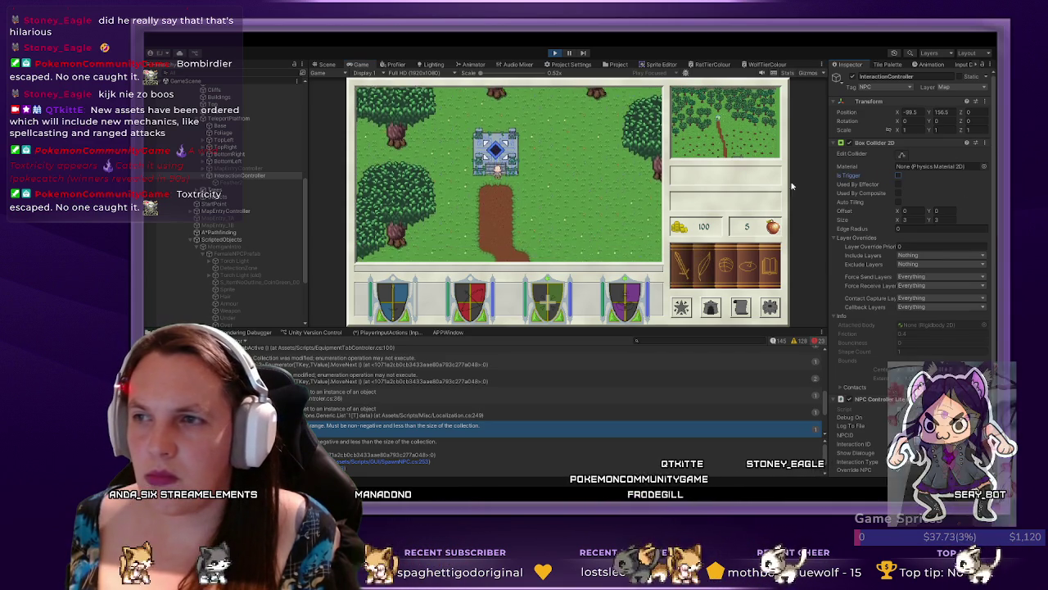
key("s")
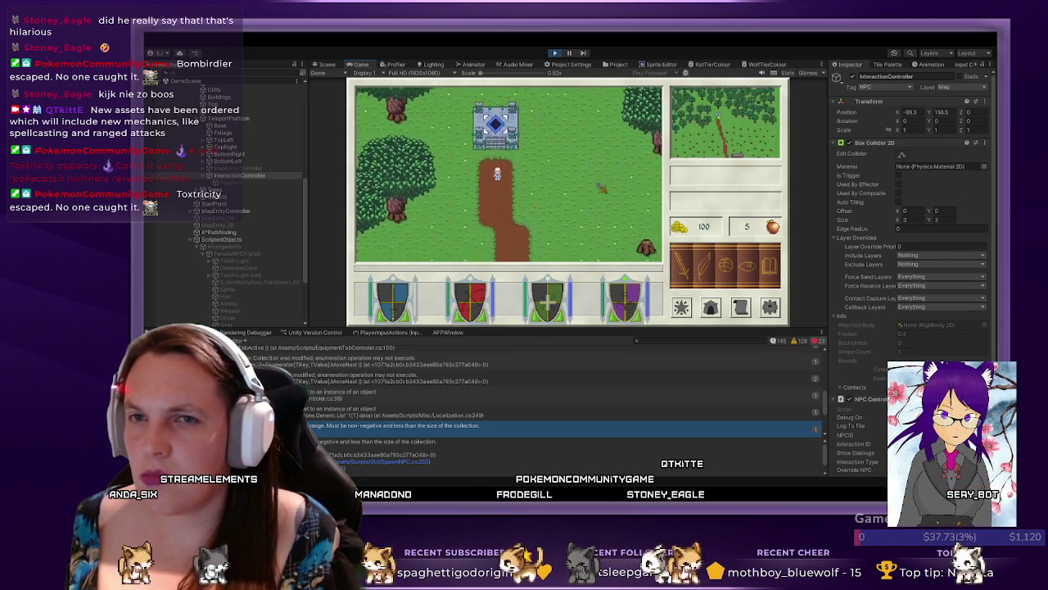
key("w")
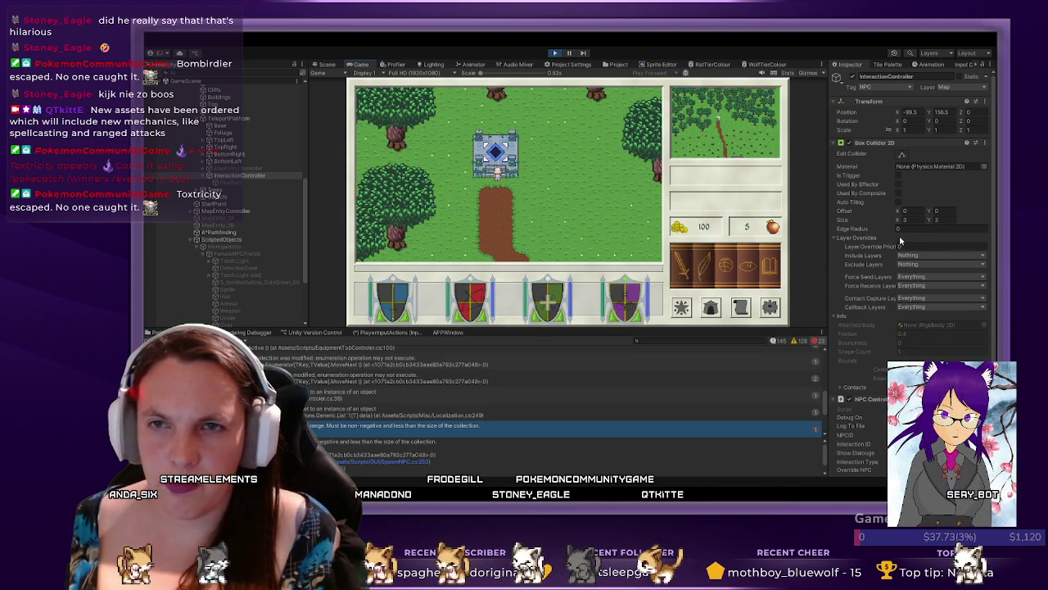
- Leave Is Trigger ticked and walk the player into the castle
left_click(898, 175)
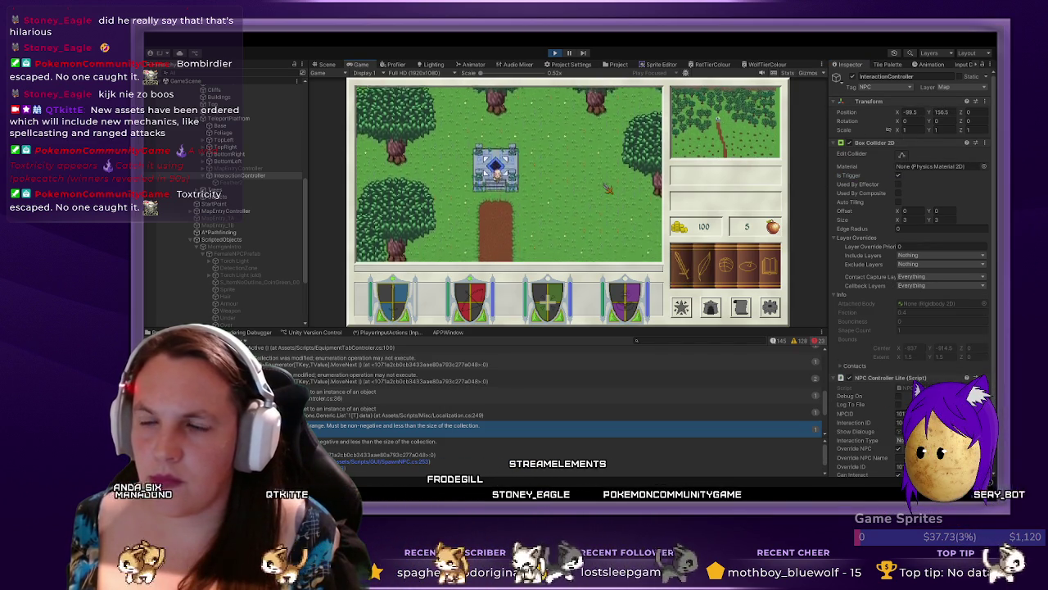
key("w")
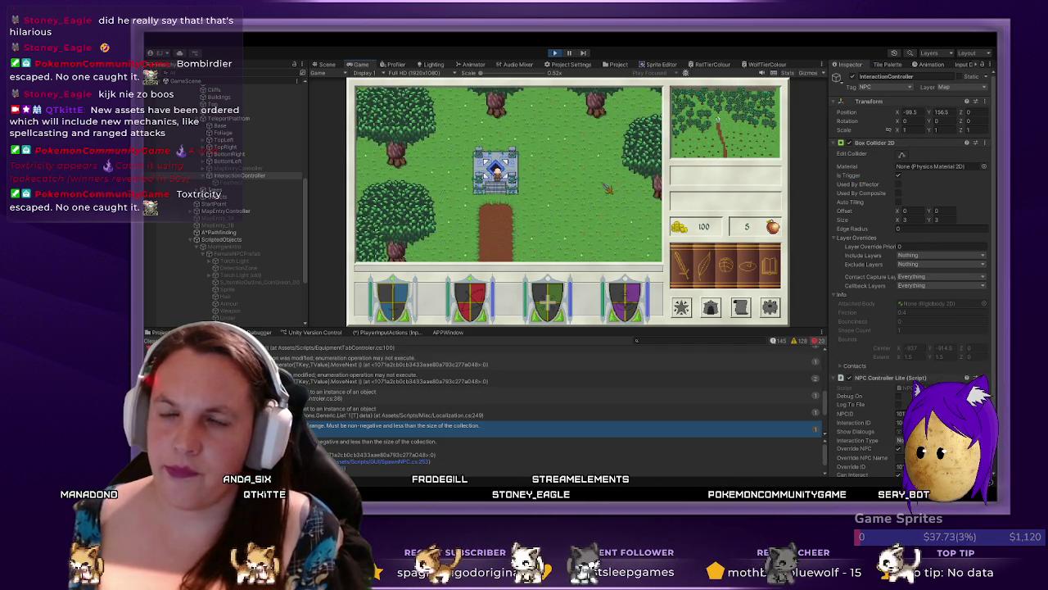
scroll(911, 321, "down", 1)
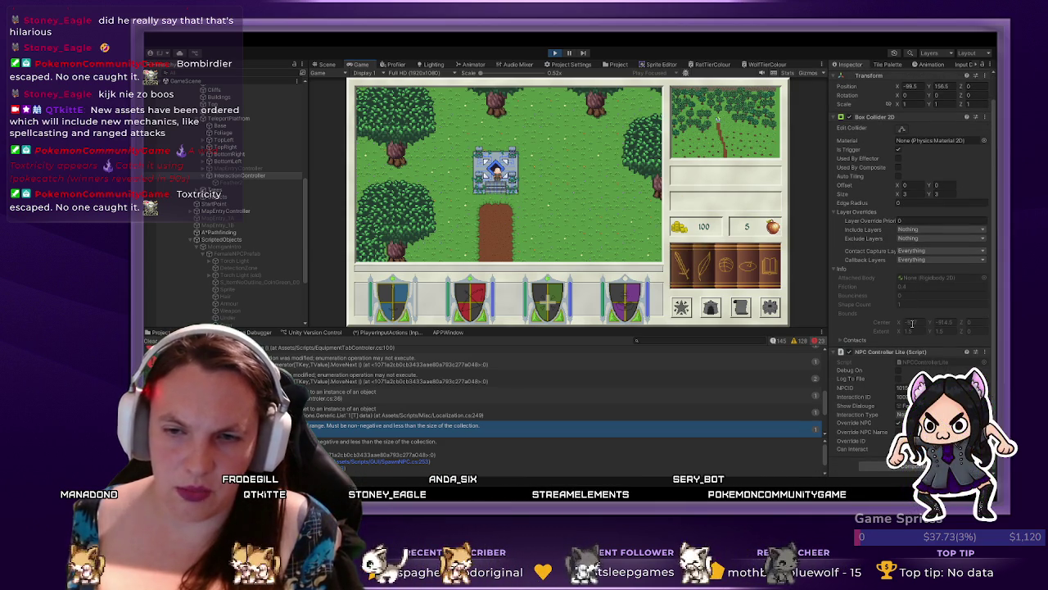
scroll(940, 318, "up", 1)
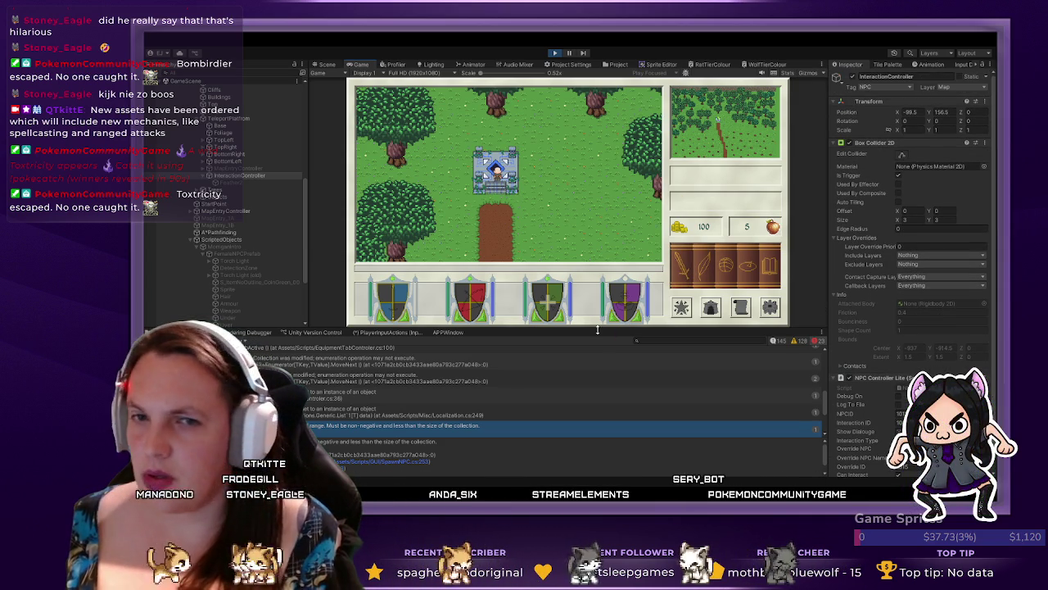
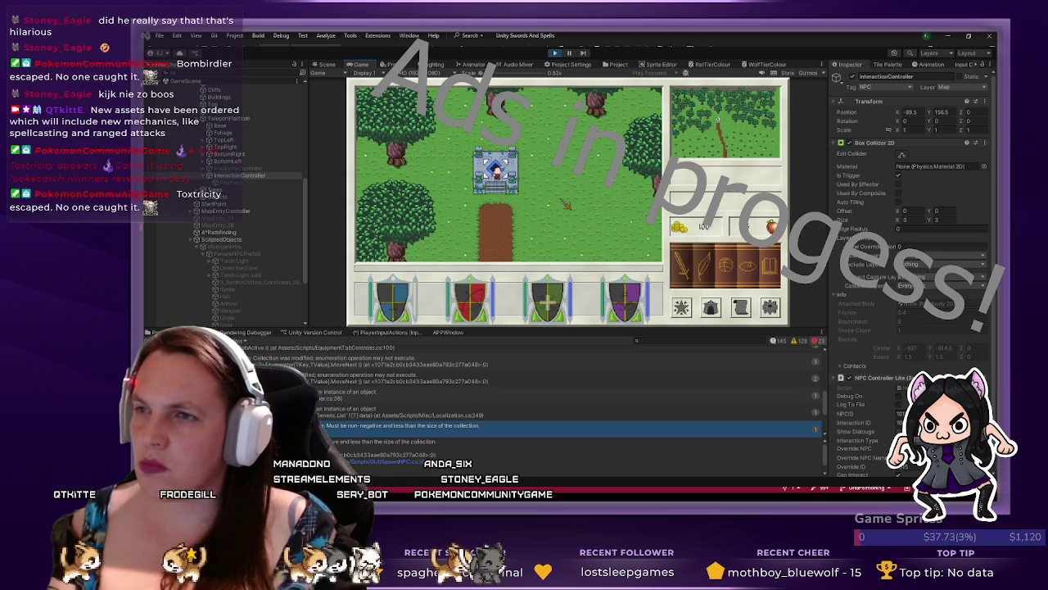
- Walk the player off and back onto the teleport platform twice to see if a menu opens
key("s")
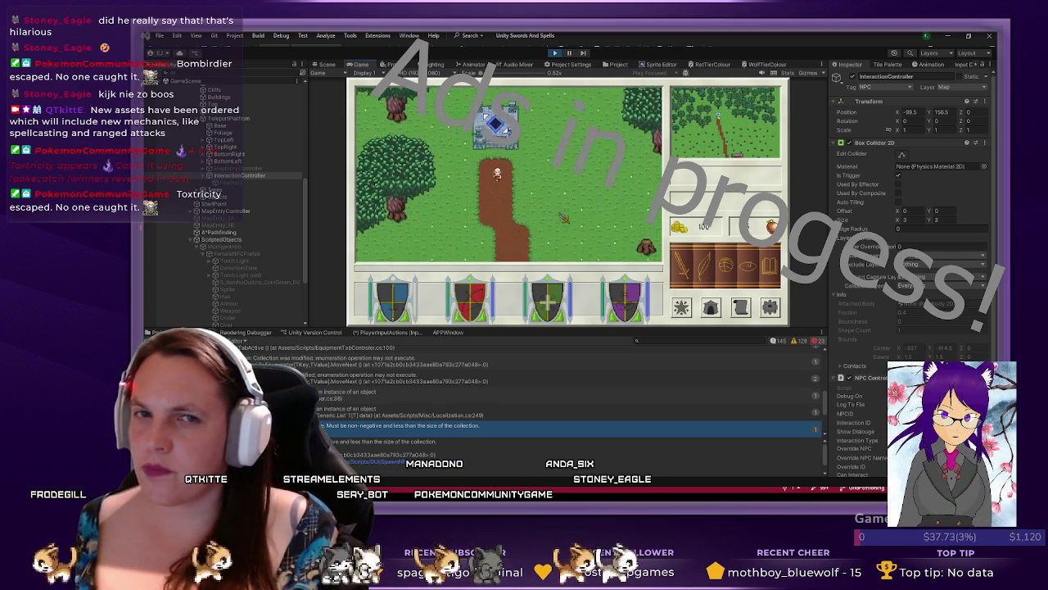
key("w")
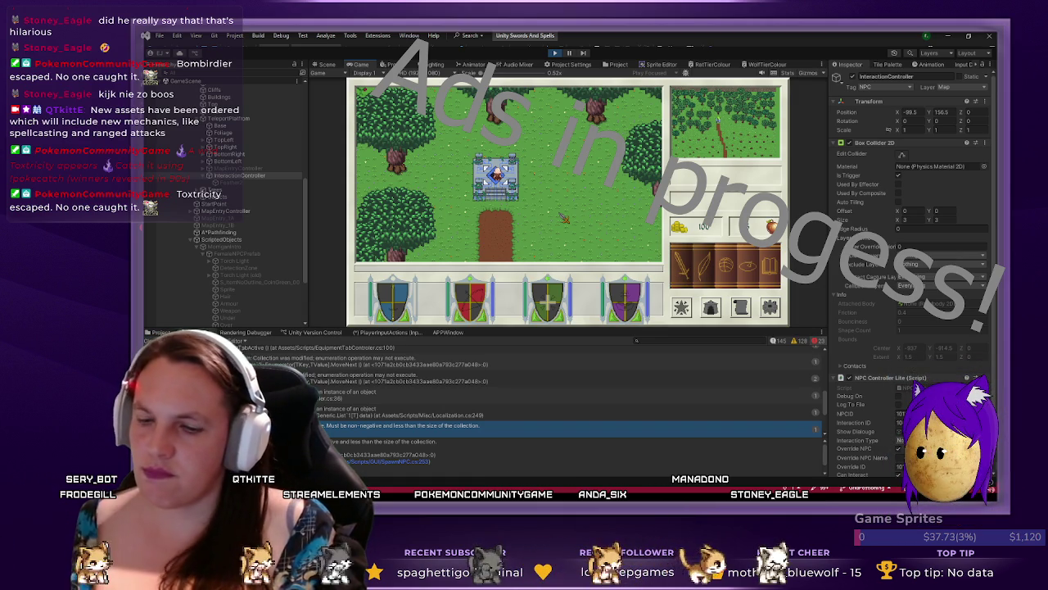
key("s")
key("s")
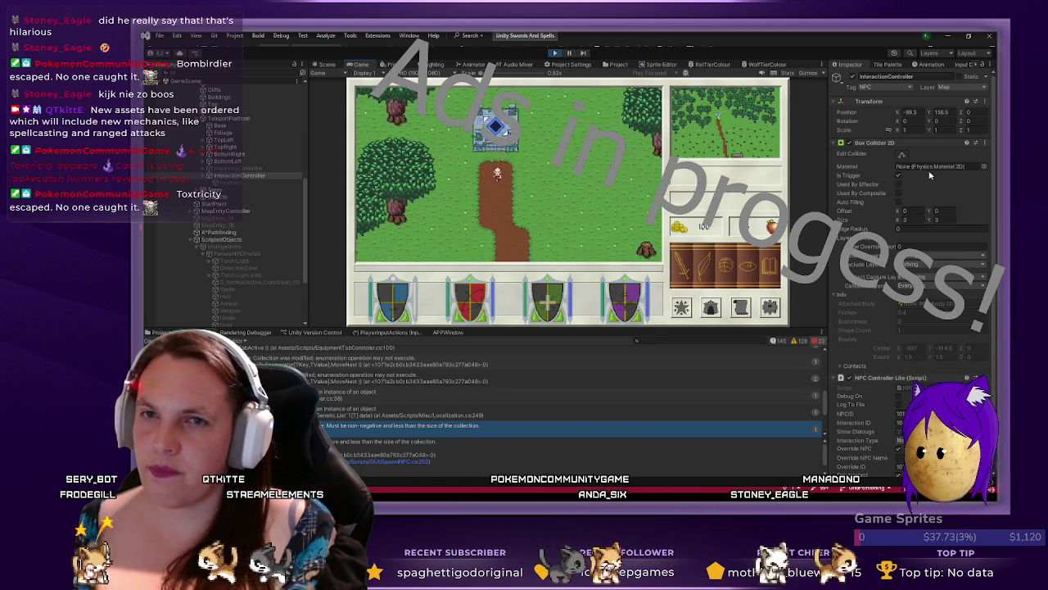
key("w")
key("w")
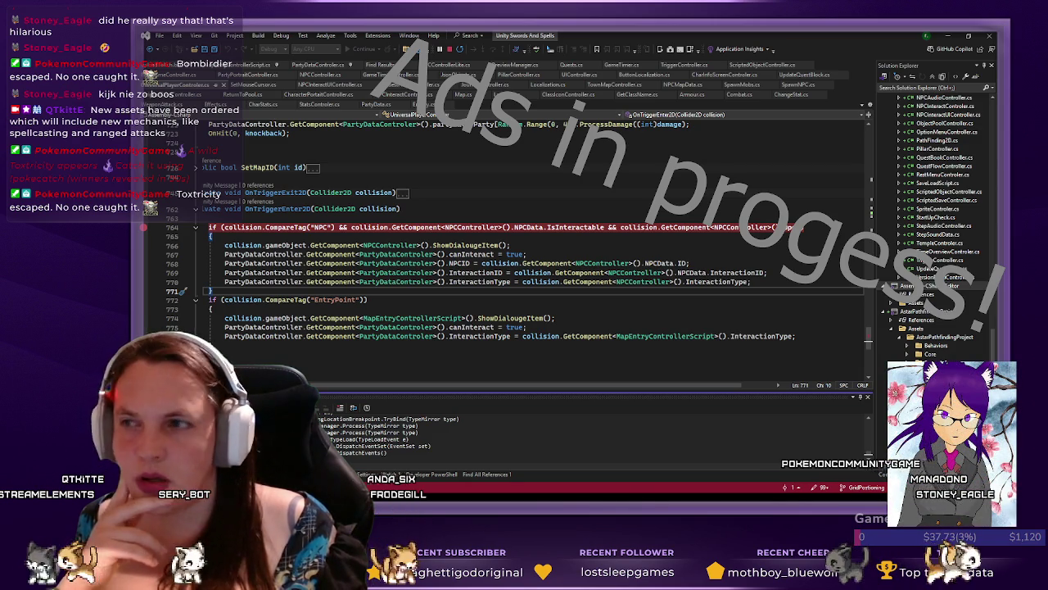
- Set a breakpoint on the EntryPoint if-statement at line 772 in OnTriggerEnter2D
scroll(533, 262, "left", 2)
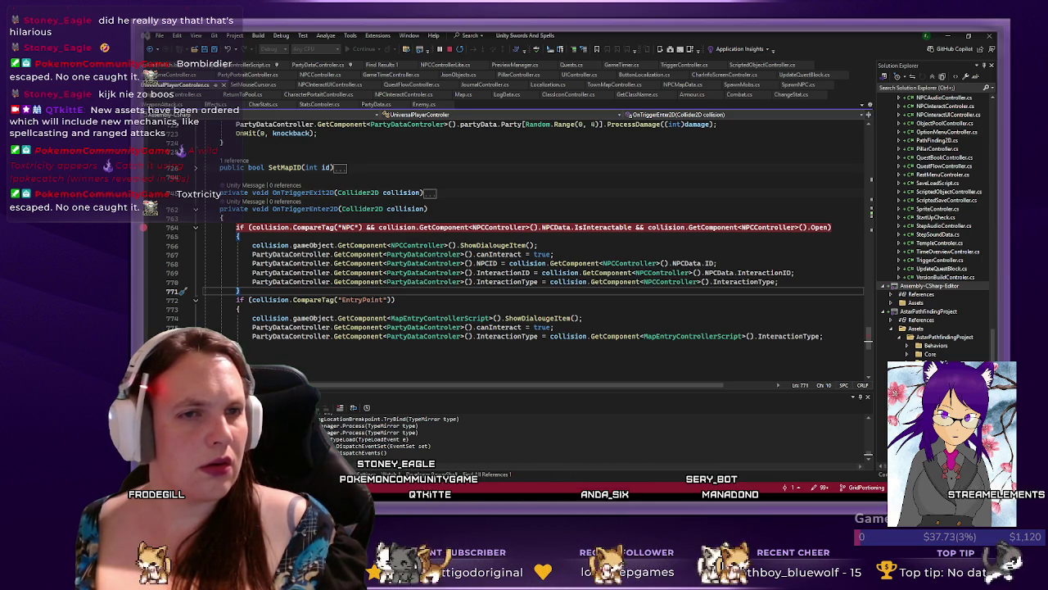
left_click(144, 301)
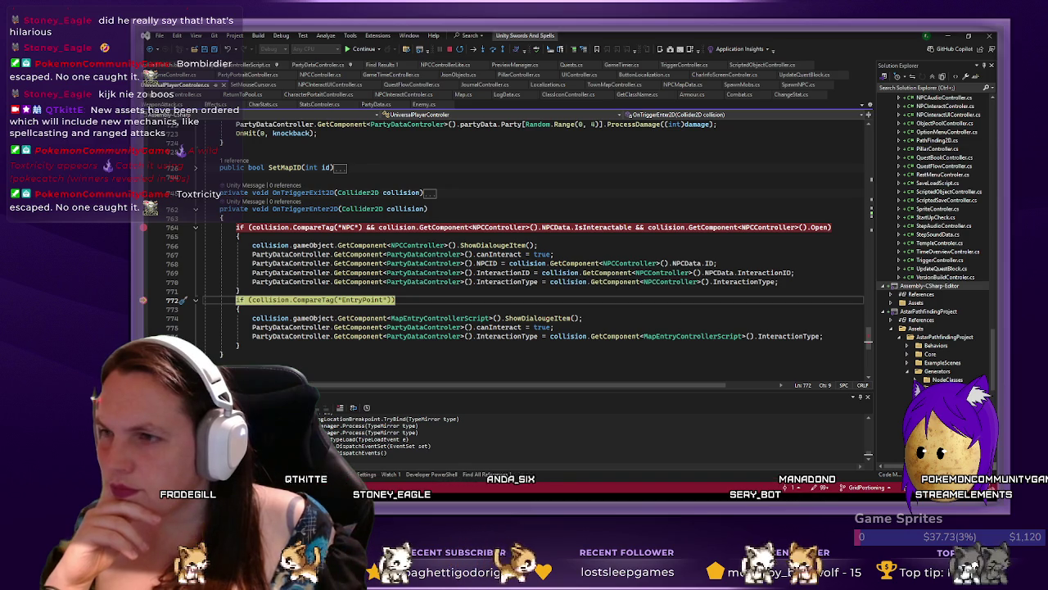
left_click(604, 309)
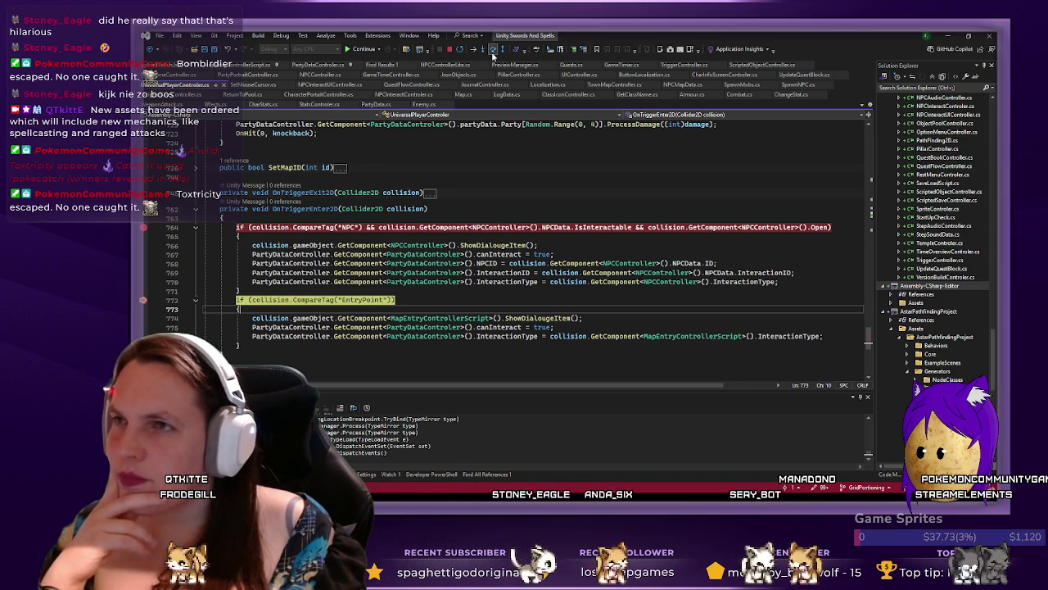
- Step over the EntryPoint check, resume, remove the line 764 breakpoint, and return to Unity
left_click(483, 49)
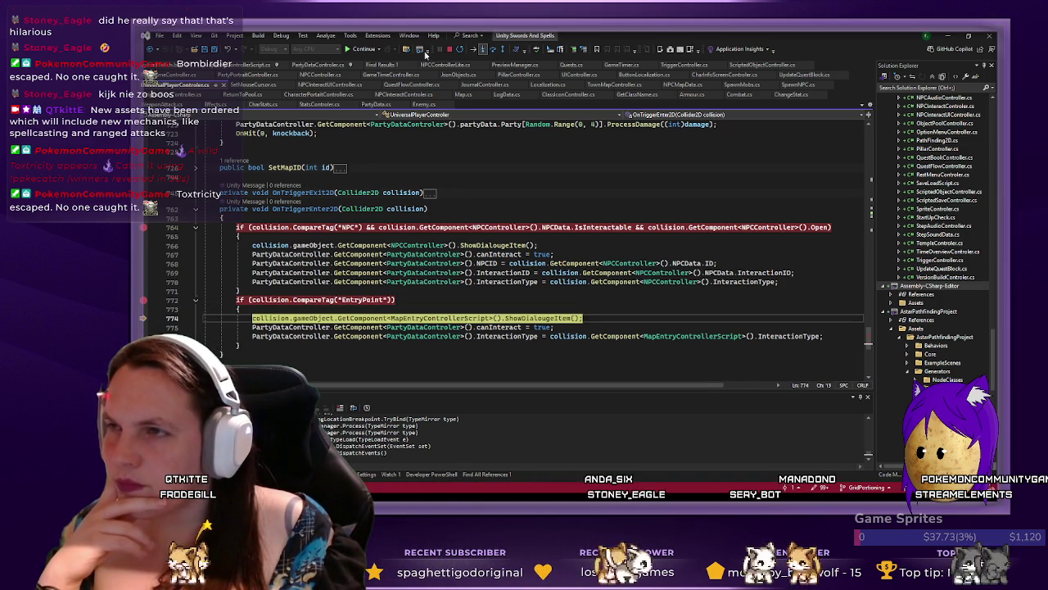
left_click(362, 49)
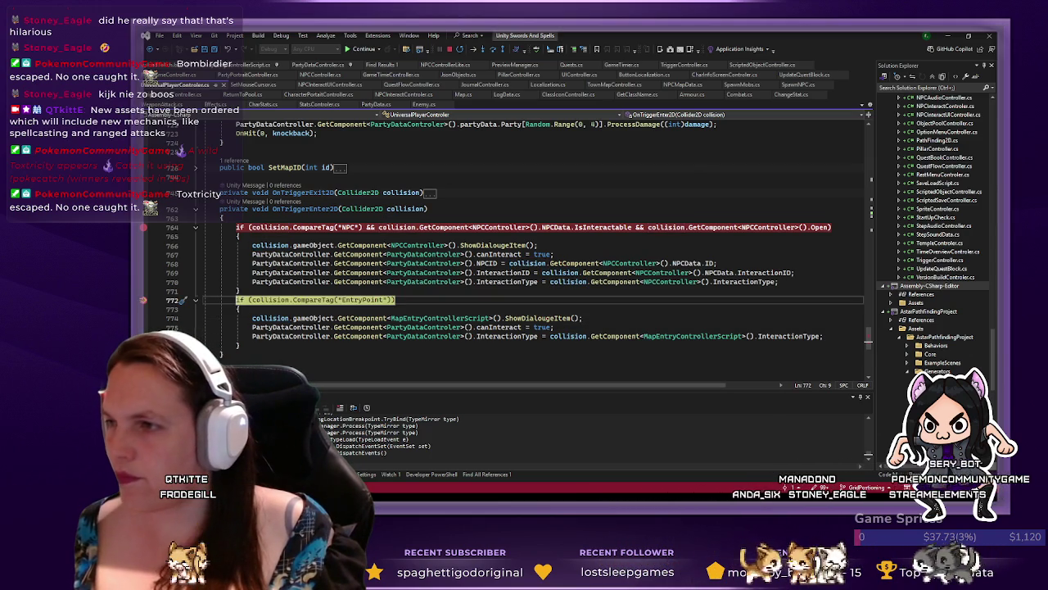
left_click(145, 231)
left_click(145, 230)
left_click(349, 51)
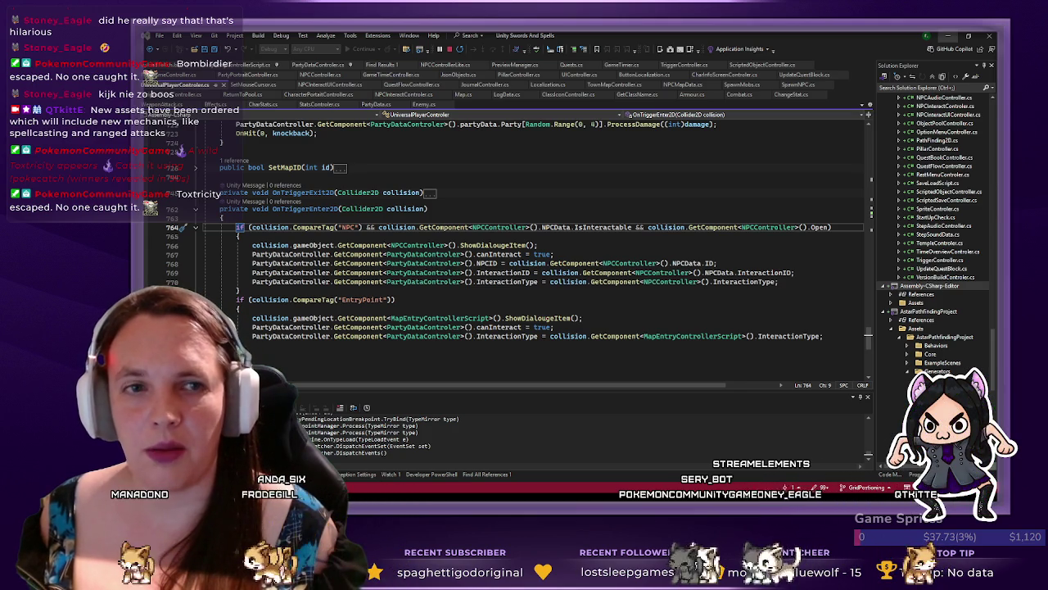
key("alt+Tab")
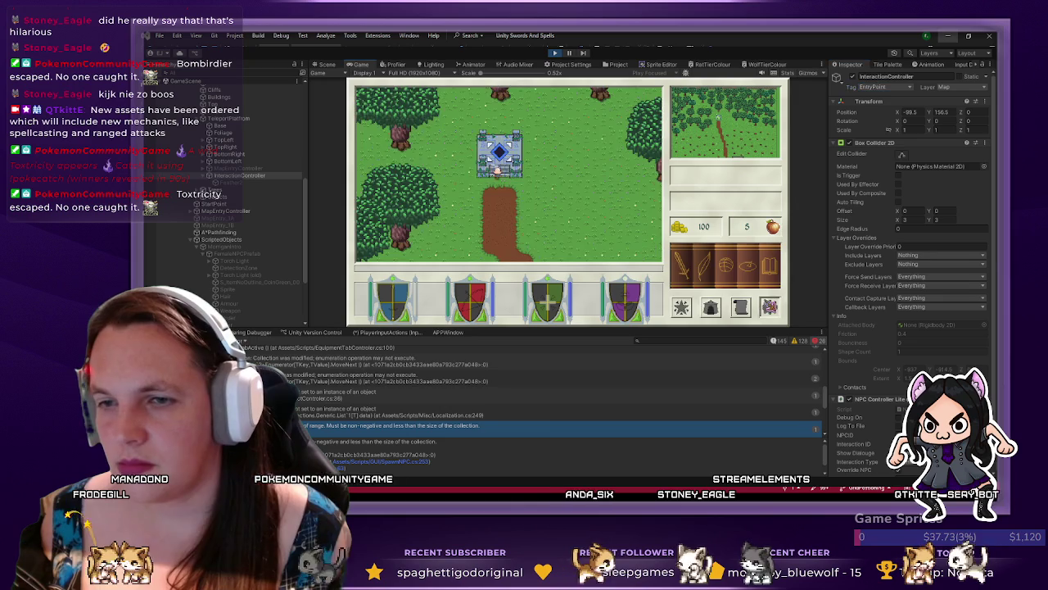
- Save the game via SaveLoad as QuestLineTest2, then choose QuitToDesktop from the pause menu
key("Escape")
left_click(417, 197)
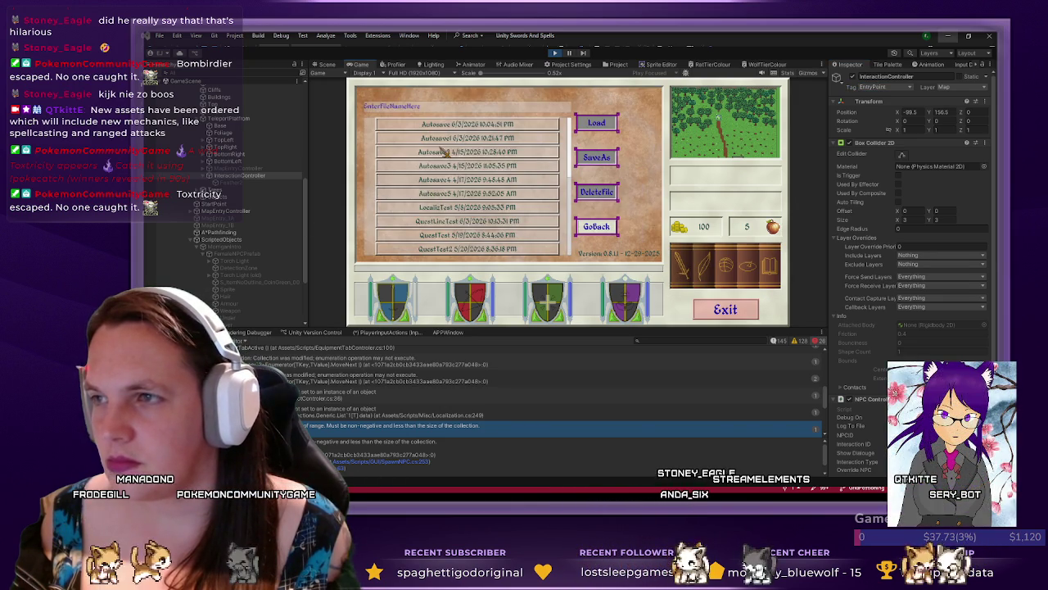
left_click(462, 221)
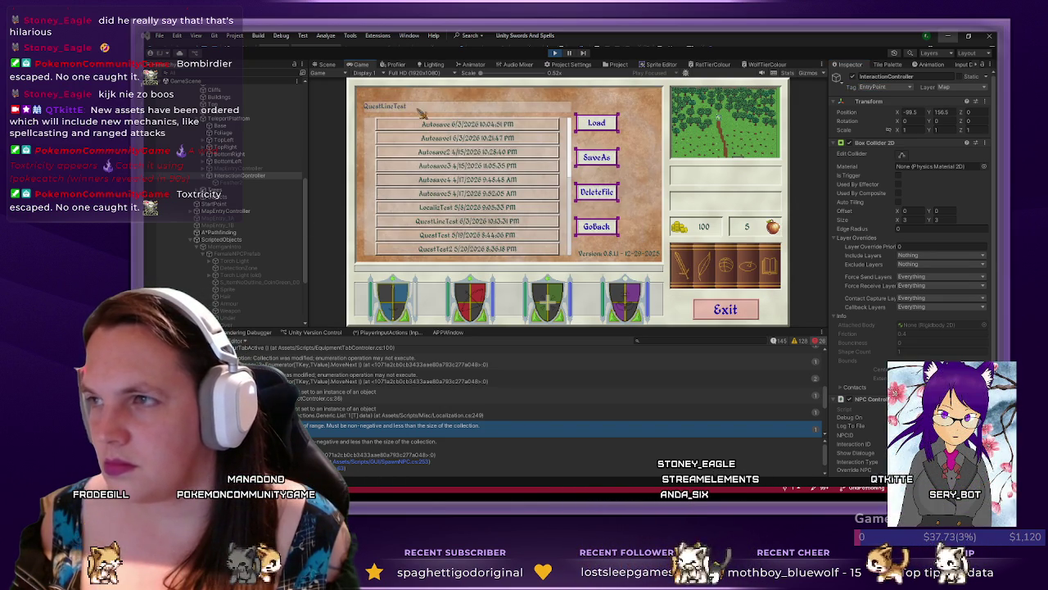
type("2")
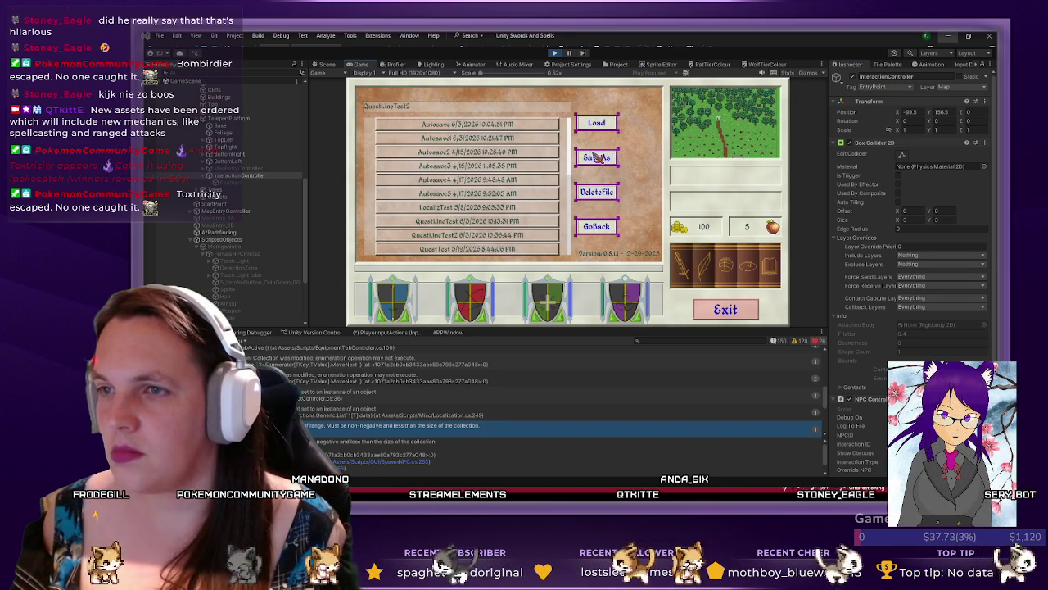
left_click(725, 309)
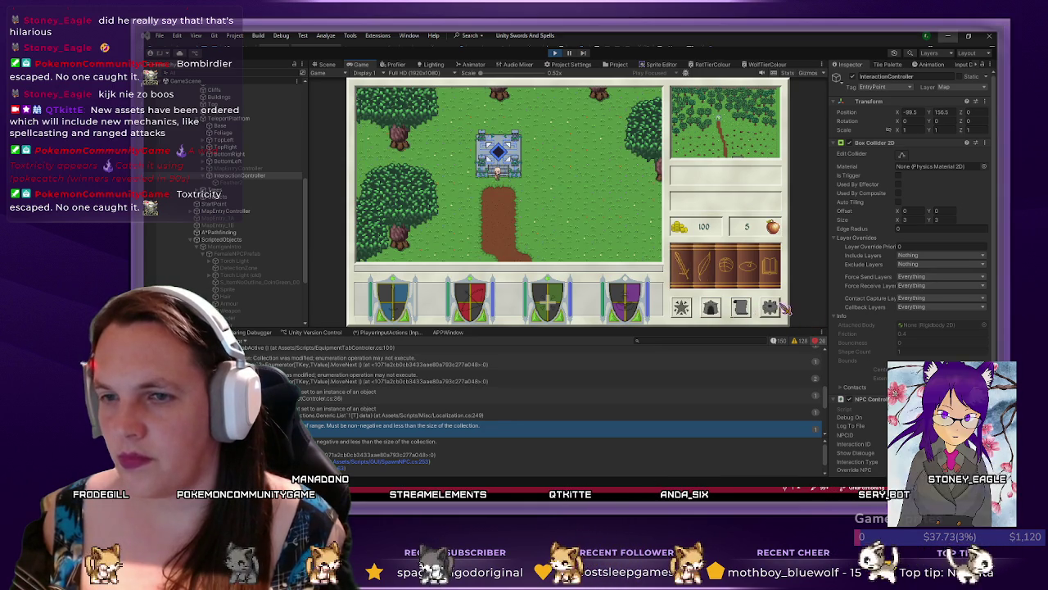
key("Escape")
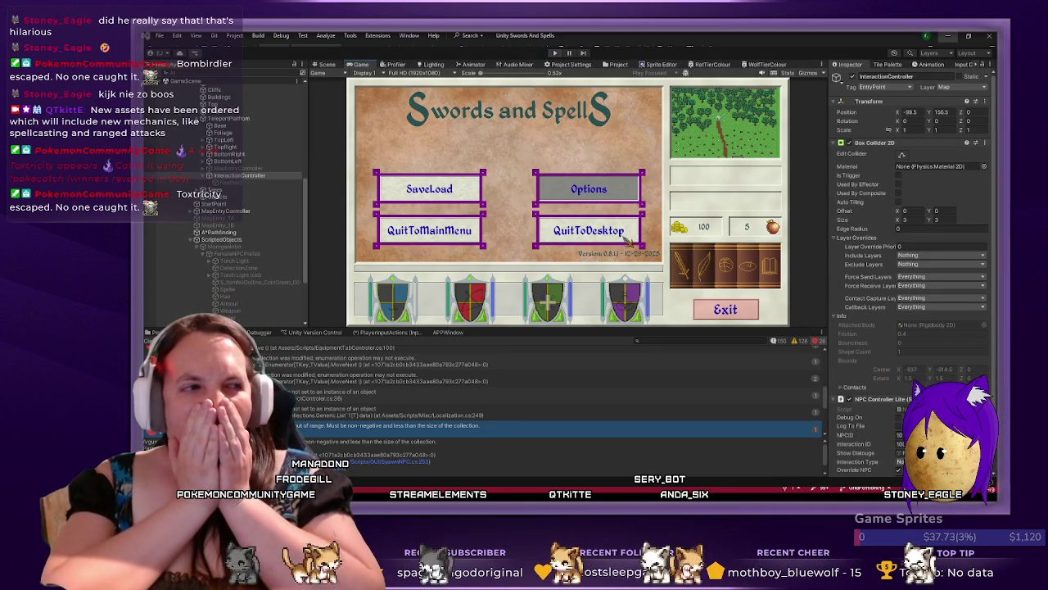
left_click(622, 232)
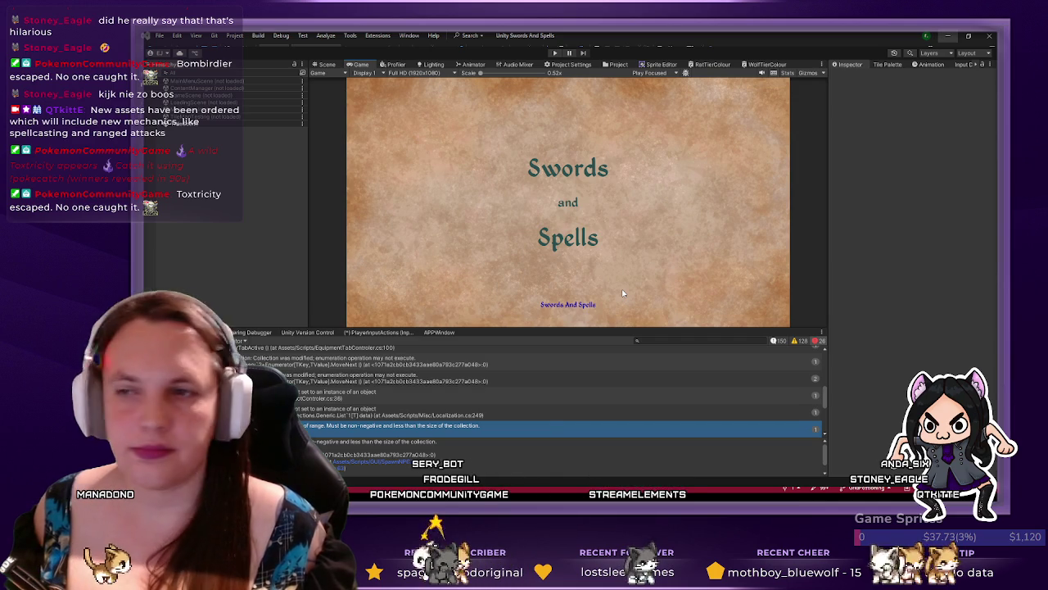
- Switch the viewport to the Scene tab to show the level map
left_click(327, 65)
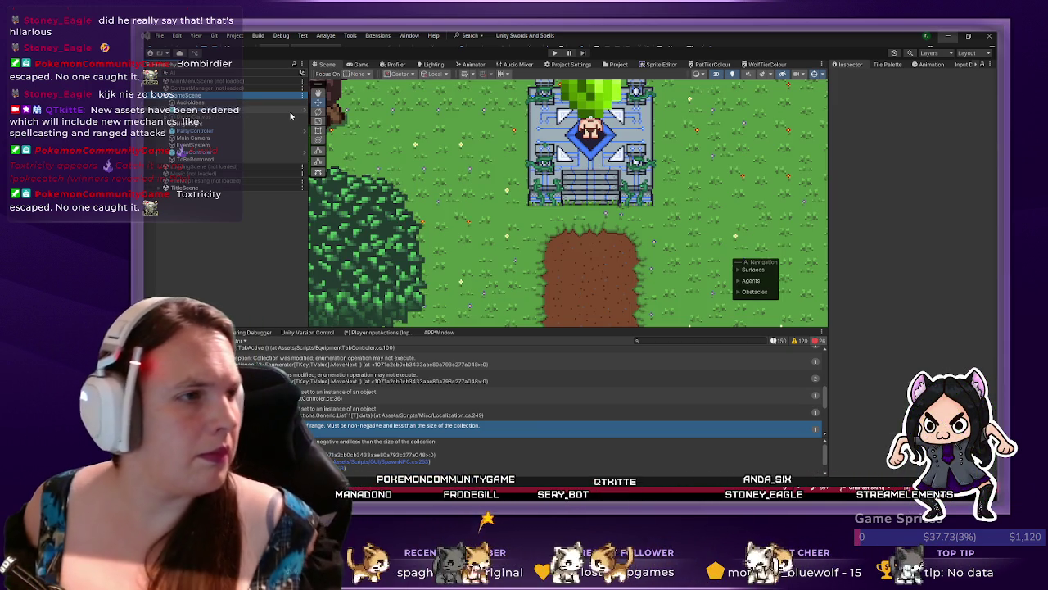
- Expand GameScene, Maps, DemoMap and its grid in the Hierarchy, then select TeleportPlatform
scroll(410, 117, "down", 2)
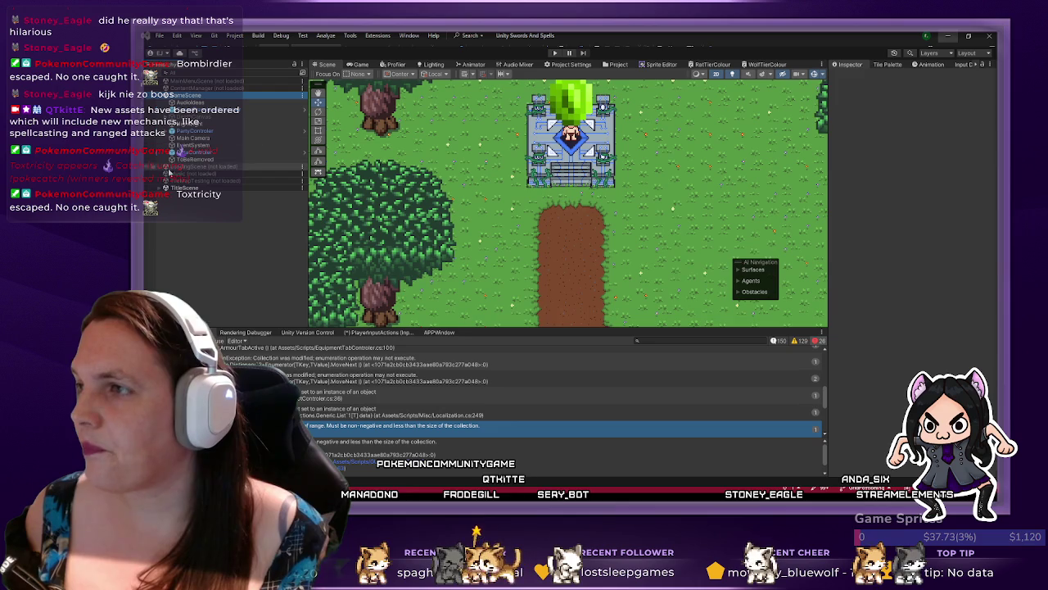
left_click(167, 133)
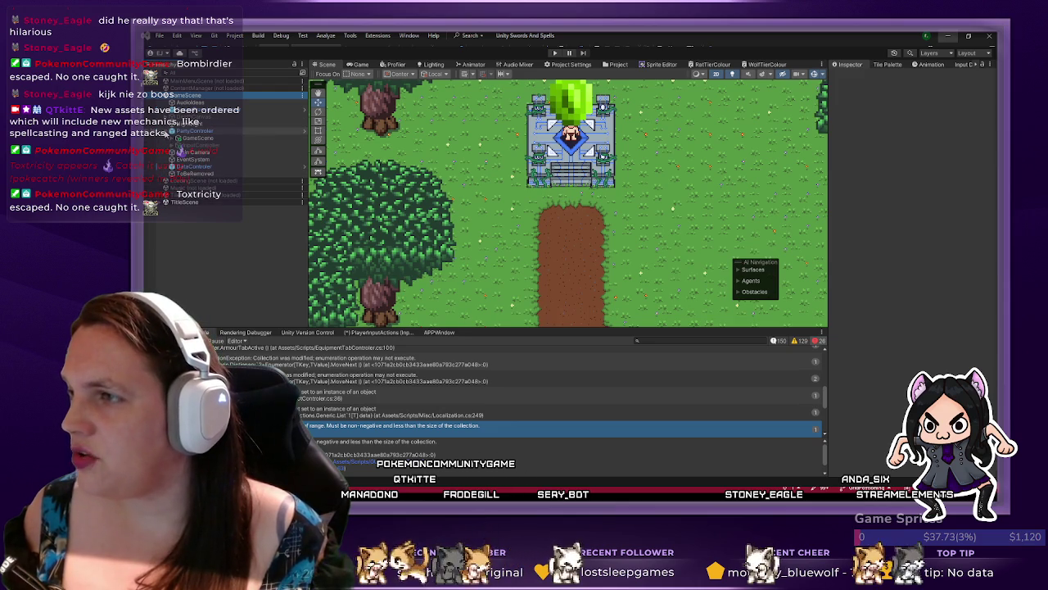
left_click(169, 140)
left_click(182, 159)
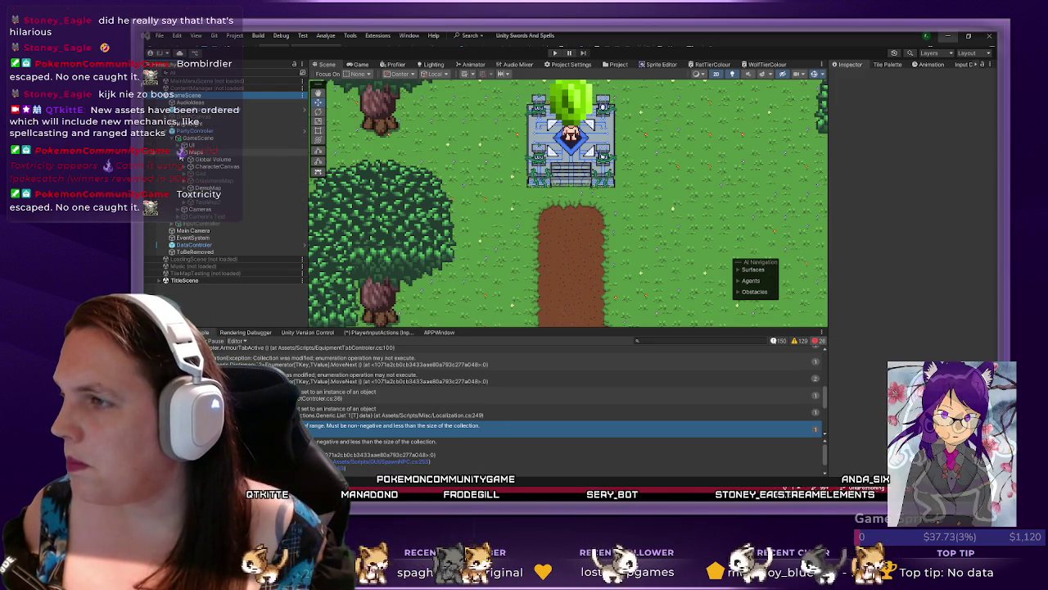
left_click(180, 152)
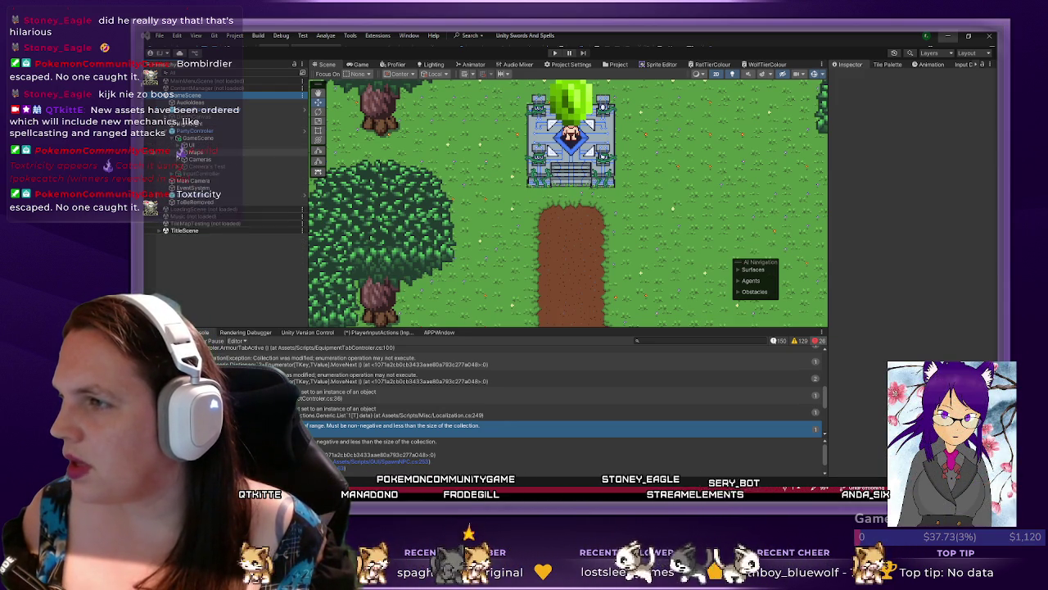
left_click(178, 209)
left_click(185, 189)
left_click(185, 189)
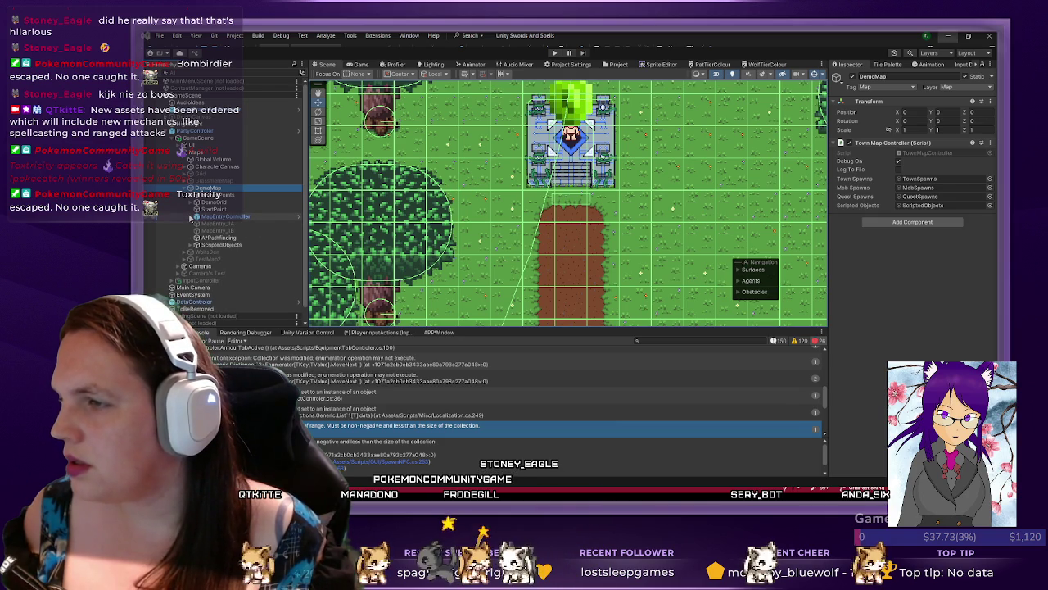
left_click(190, 202)
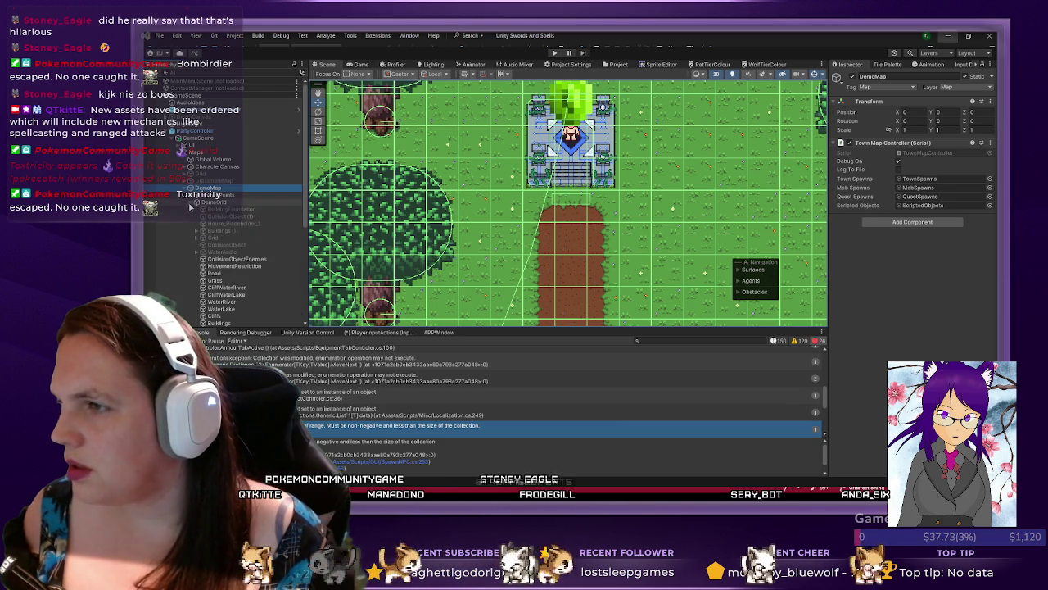
scroll(248, 243, "down", 5)
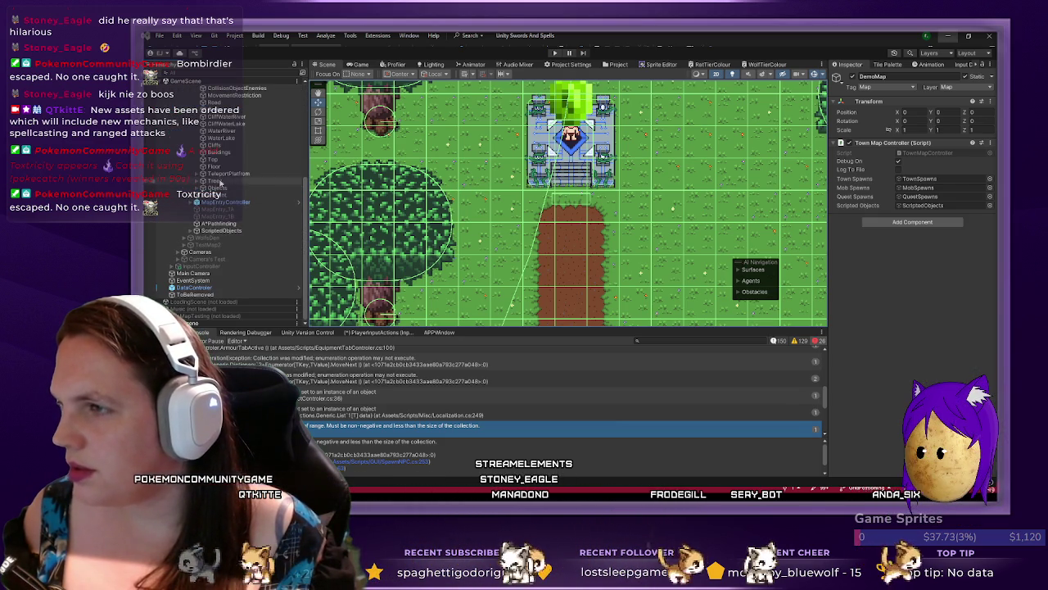
left_click(211, 173)
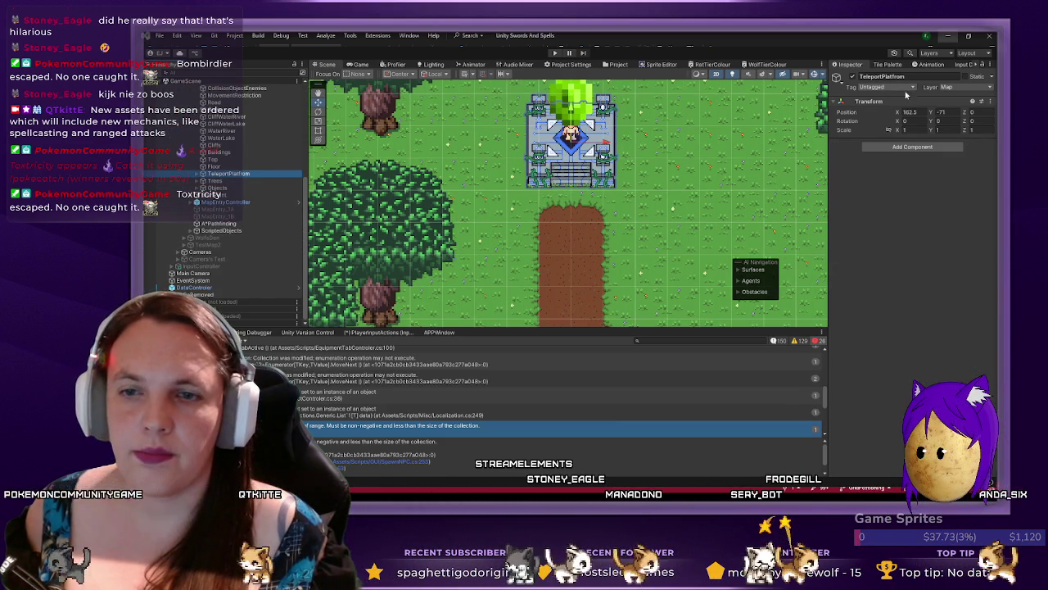
- Add a new NPCLite tag in the Tags & Layers settings
left_click(897, 345)
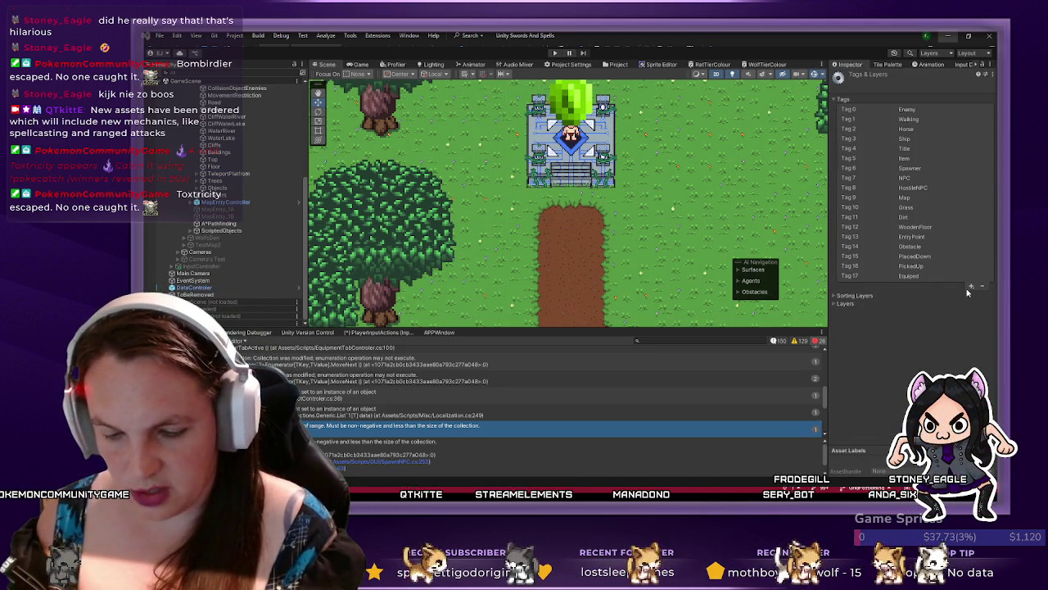
left_click(971, 286)
type("NPCLife")
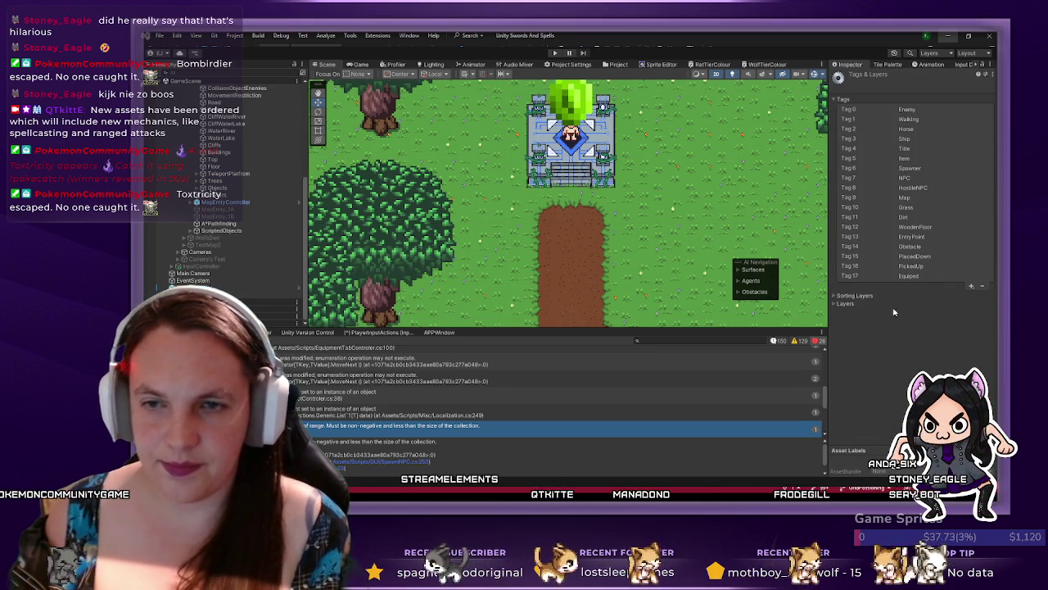
left_click(880, 304)
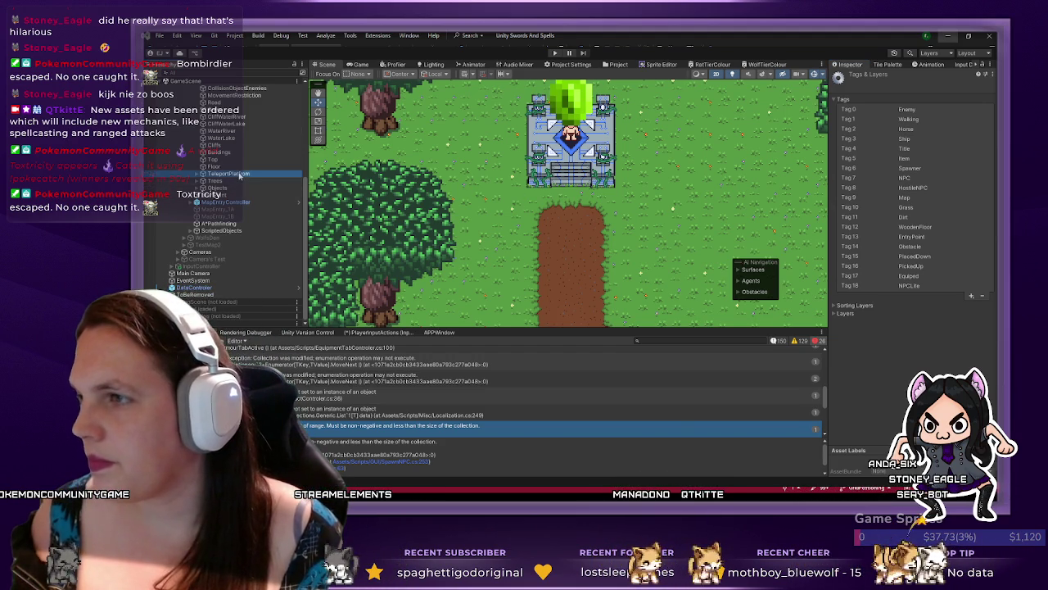
- Select TeleportPlatform's InteractionController child and set its tag to NPCLite
left_click(239, 175)
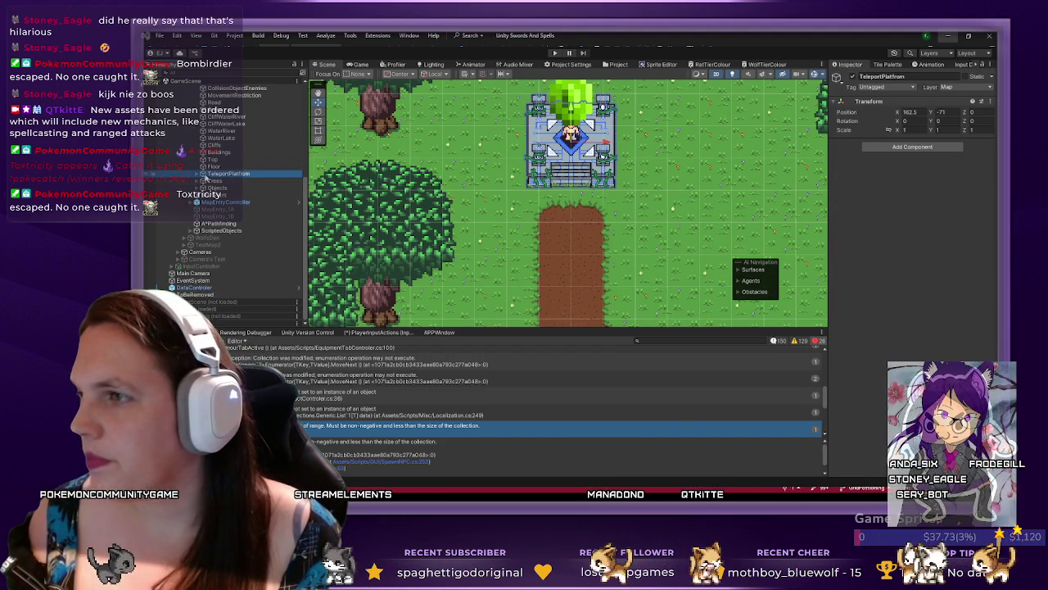
left_click(214, 166)
left_click(197, 166)
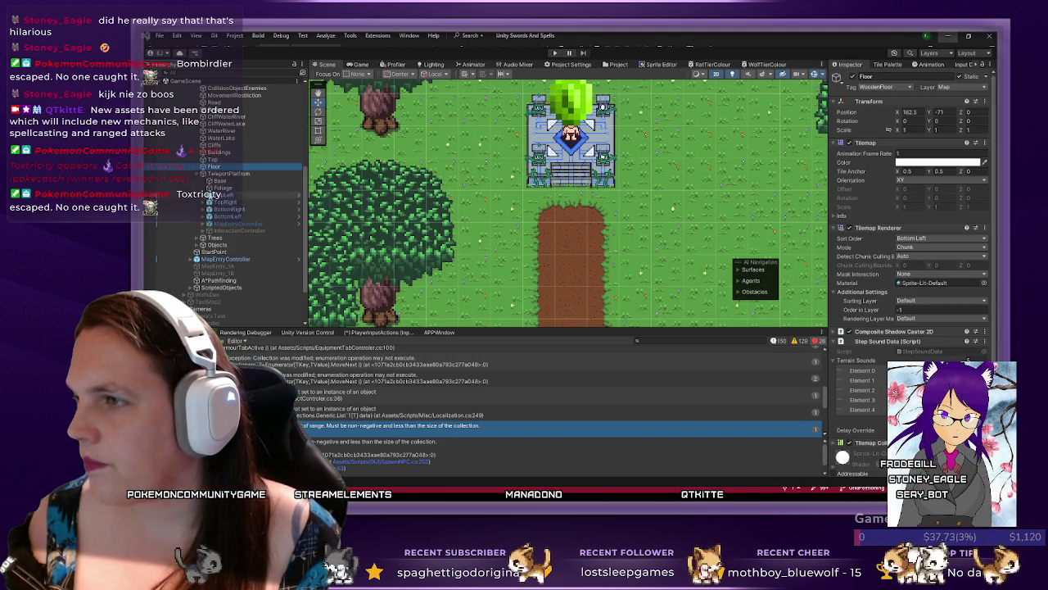
left_click(241, 232)
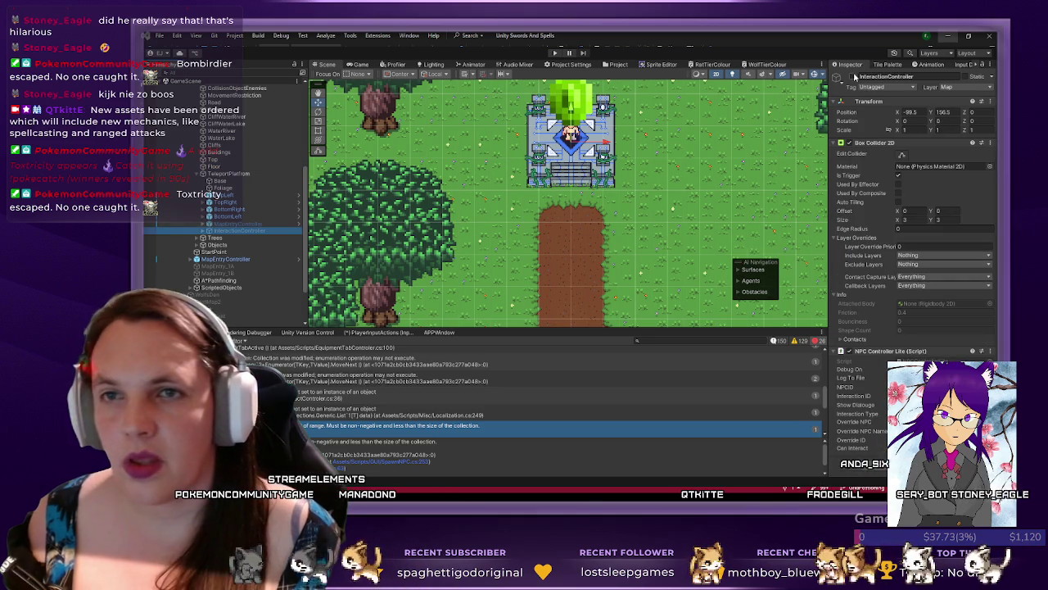
left_click(856, 79)
left_click(232, 174)
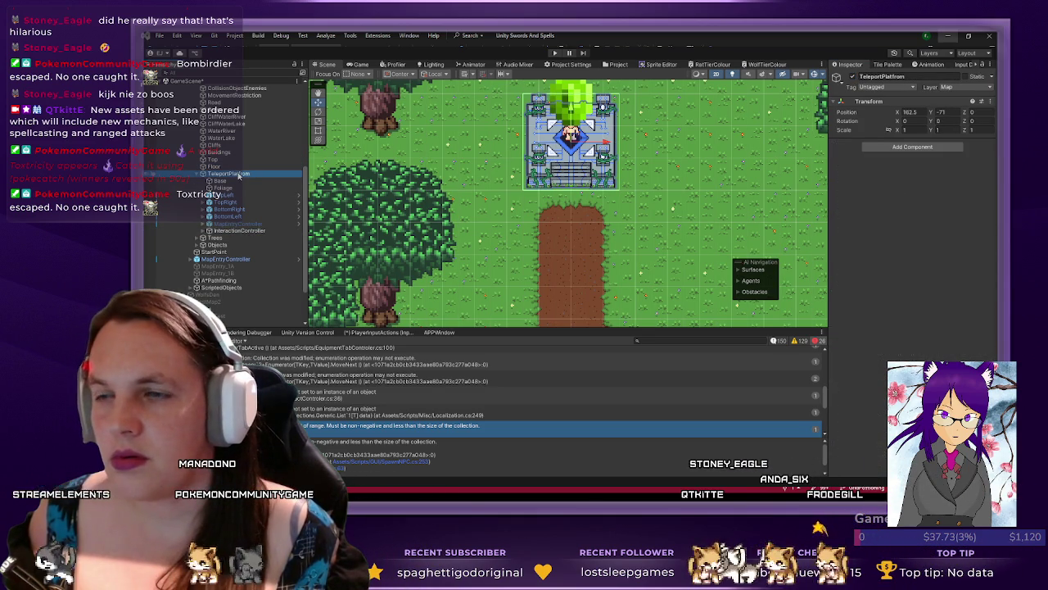
left_click(239, 230)
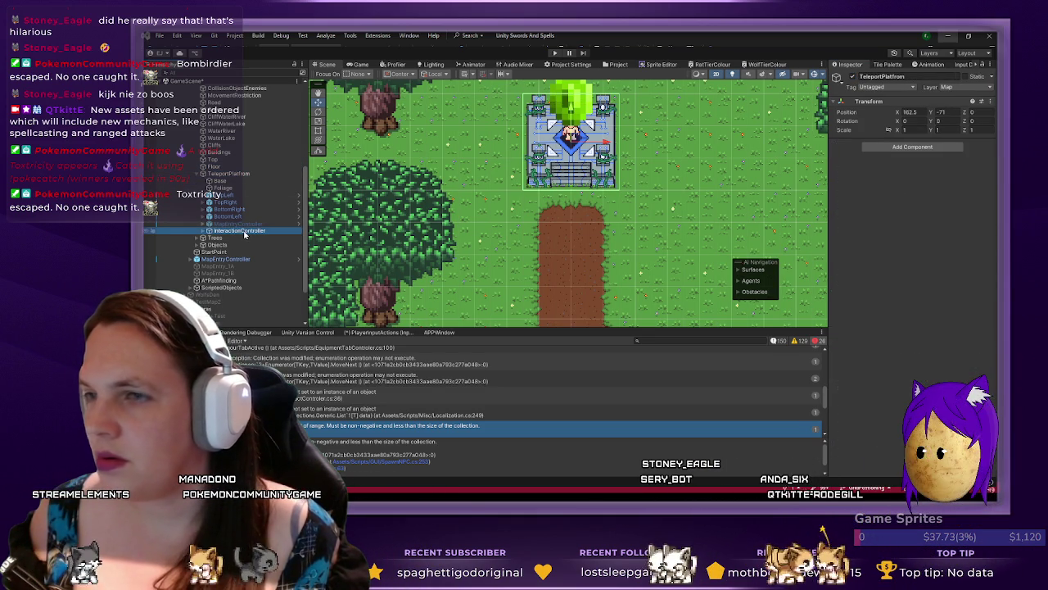
scroll(908, 303, "down", 1)
scroll(916, 307, "up", 1)
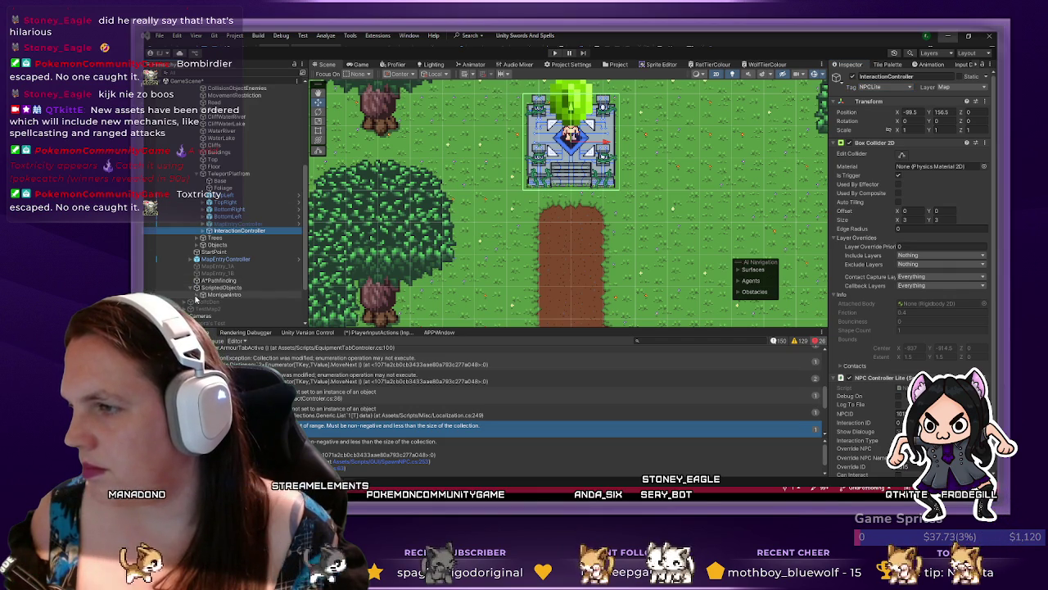
- Inspect the FemaleNPCPrefab's components for comparison
left_click(225, 302)
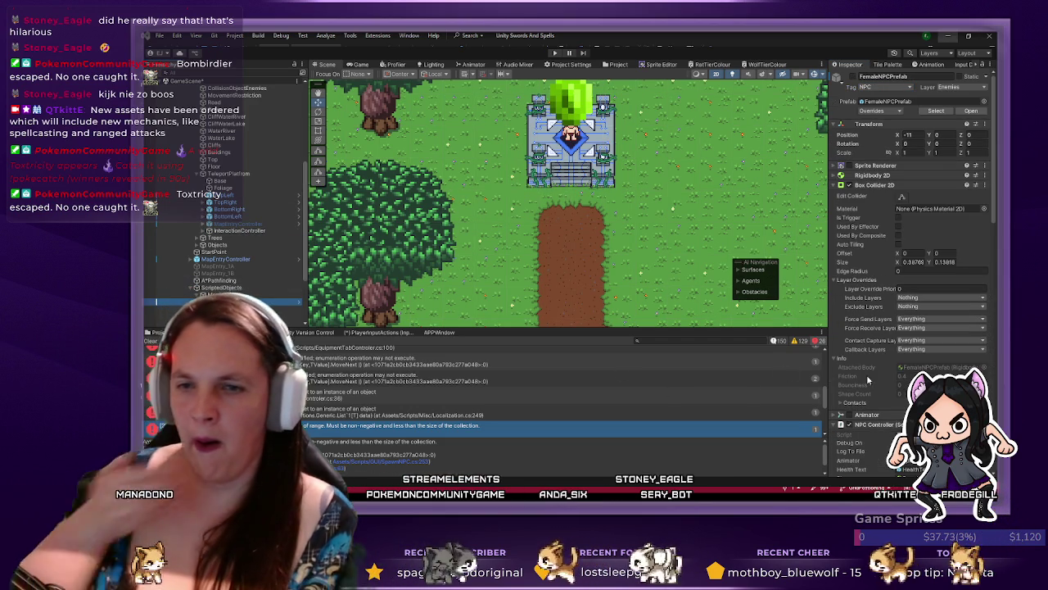
scroll(868, 379, "down", 3)
scroll(880, 368, "down", 6)
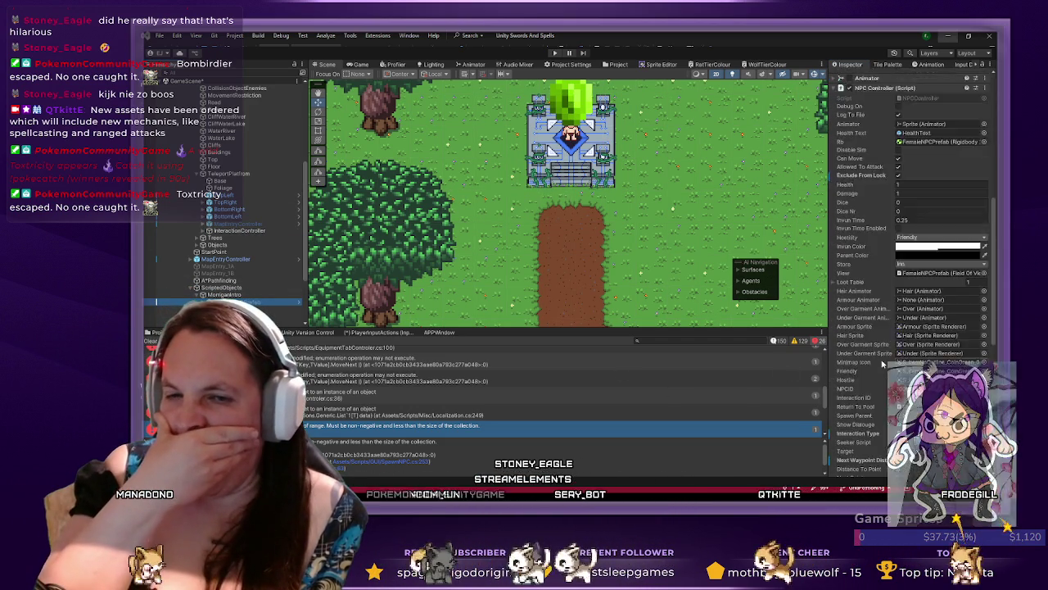
scroll(883, 363, "down", 10)
scroll(883, 362, "up", 10)
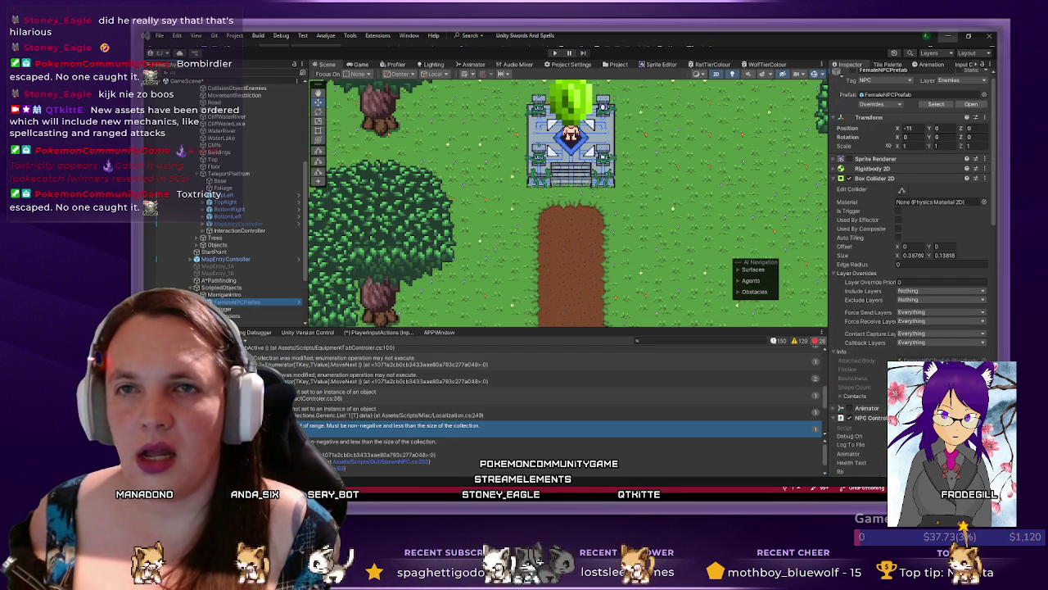
key("alt+Tab")
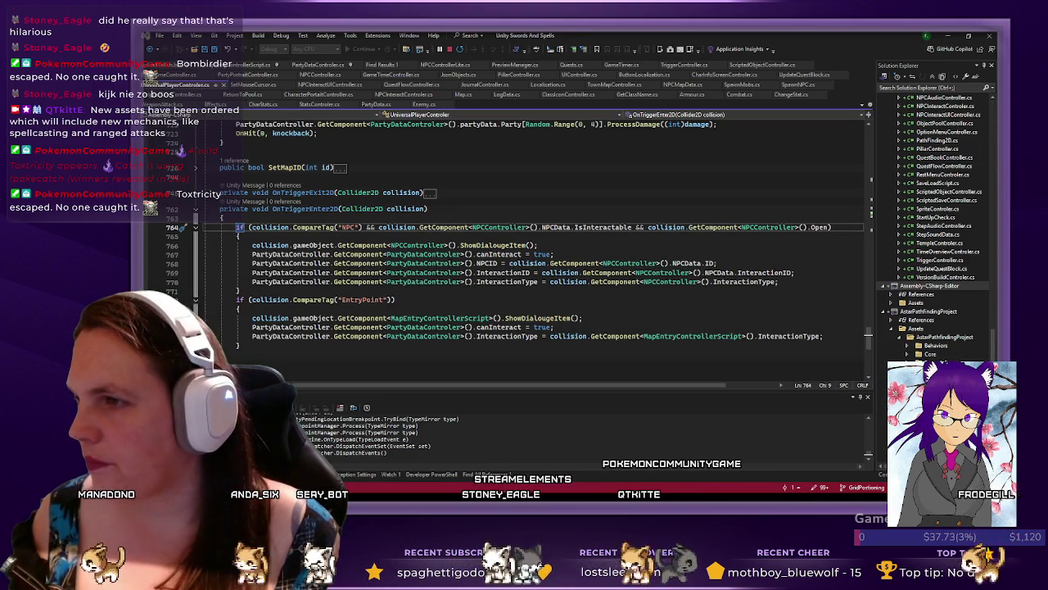
- Collapse and re-expand OnTriggerEnter2D in UniversalPlayerController.cs to review its NPC and EntryPoint checks
key("ctrl+m")
key("ctrl+m")
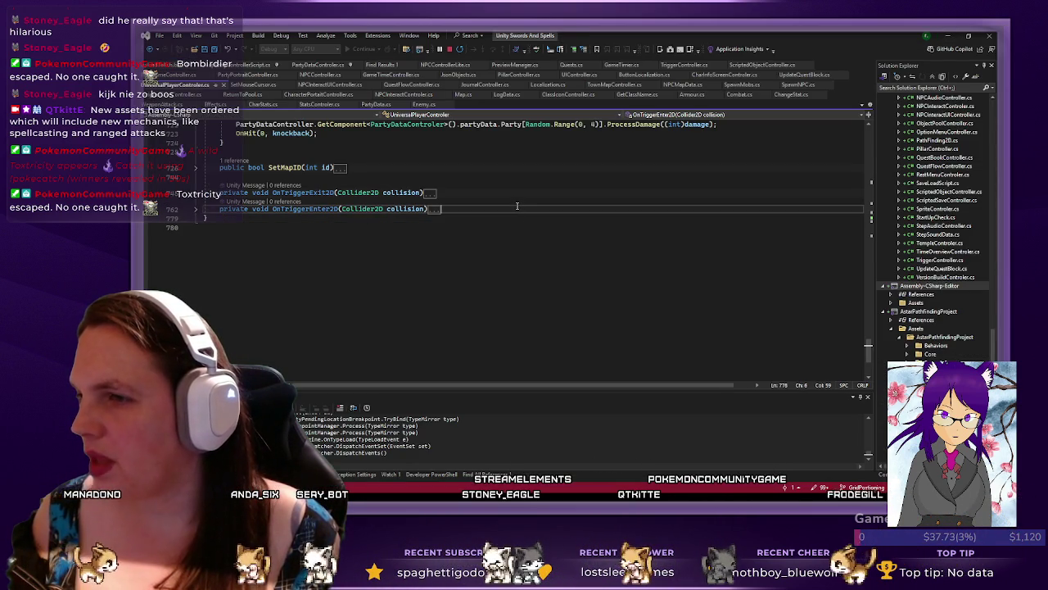
left_click(199, 210)
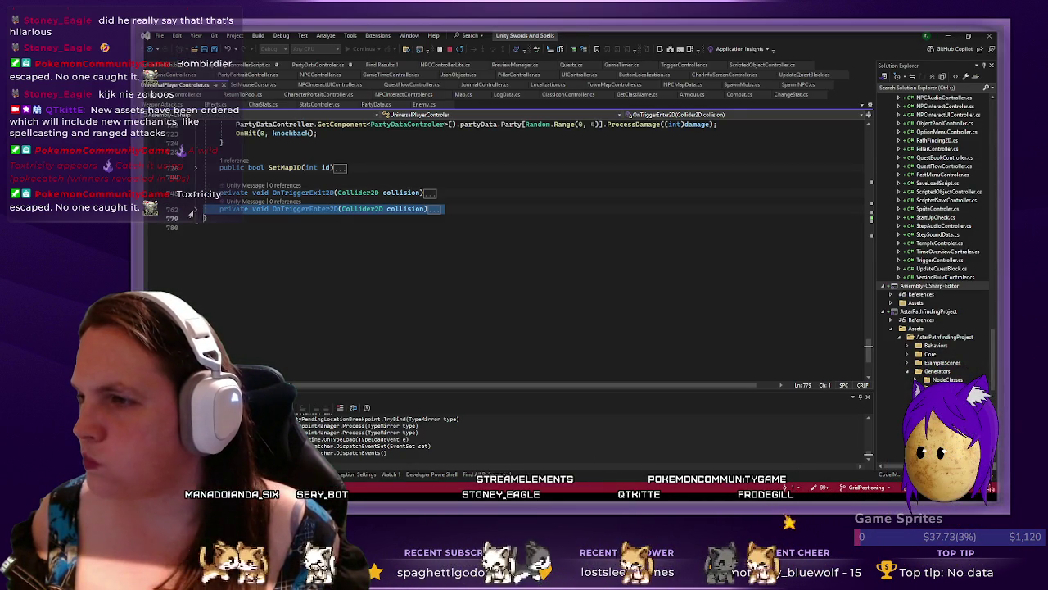
left_click(197, 210)
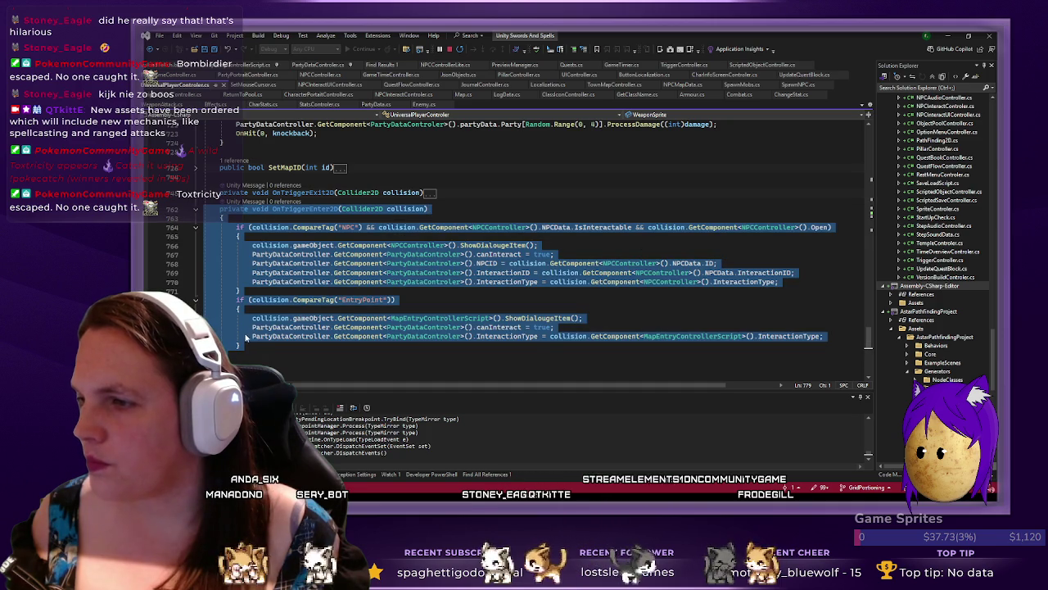
left_click(259, 347)
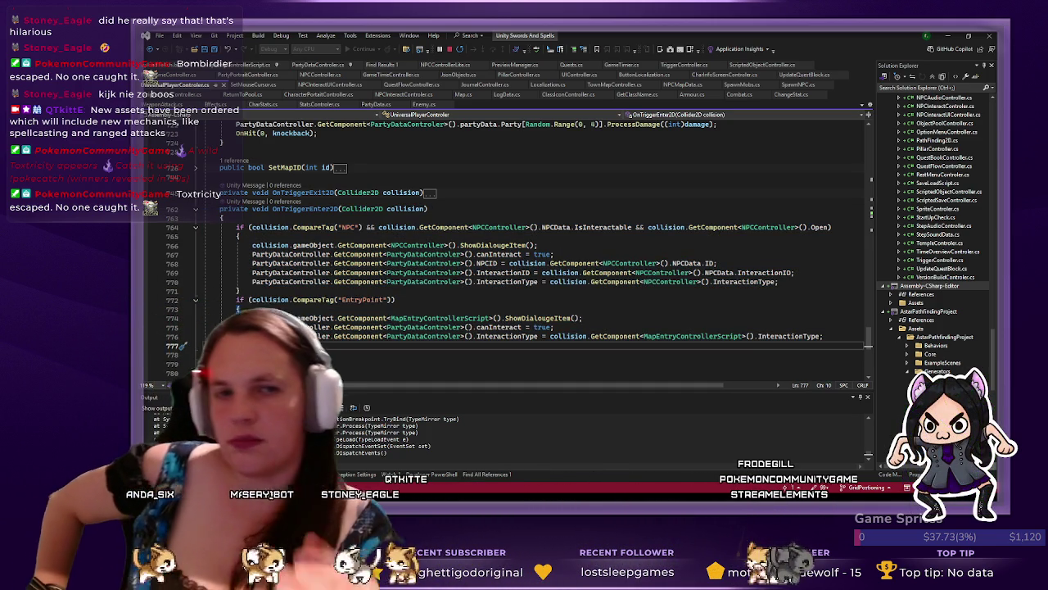
left_click(948, 36)
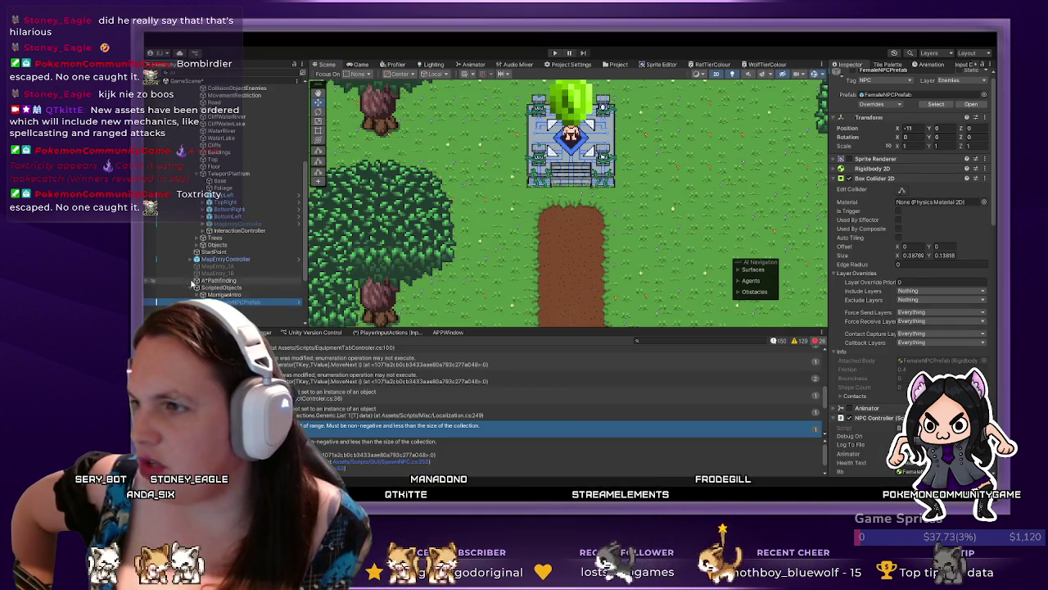
- Select Feather2, frame it in the Scene view, and set its Y position to 0
left_click(223, 237)
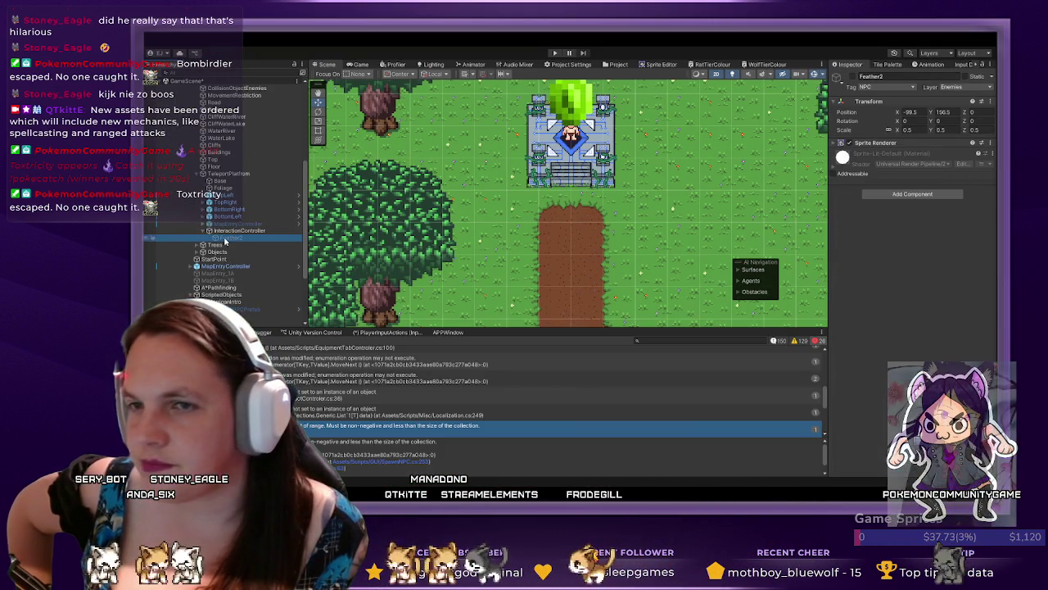
key("f")
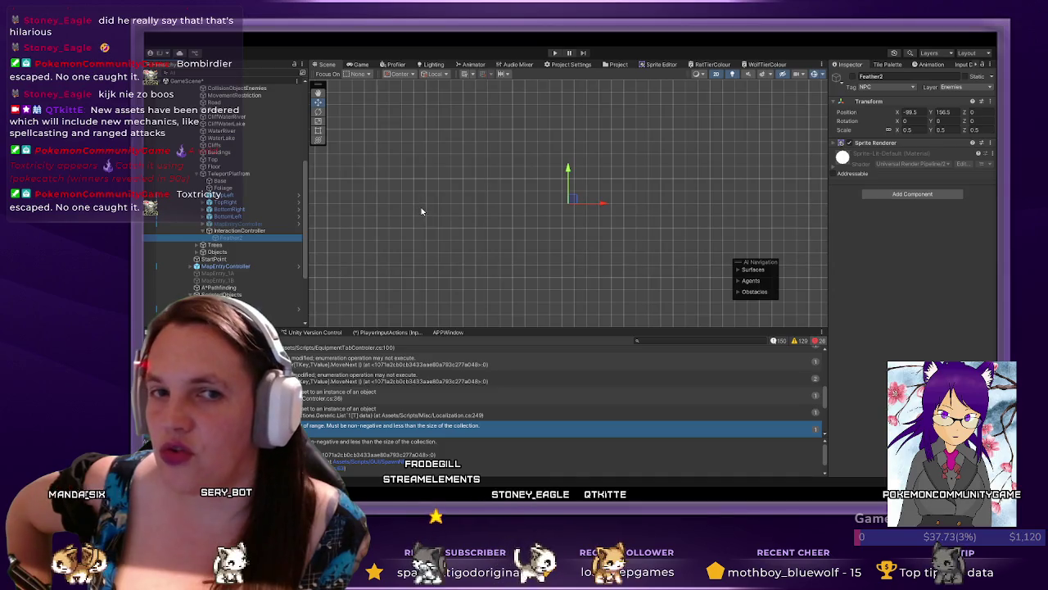
scroll(517, 194, "down", 5)
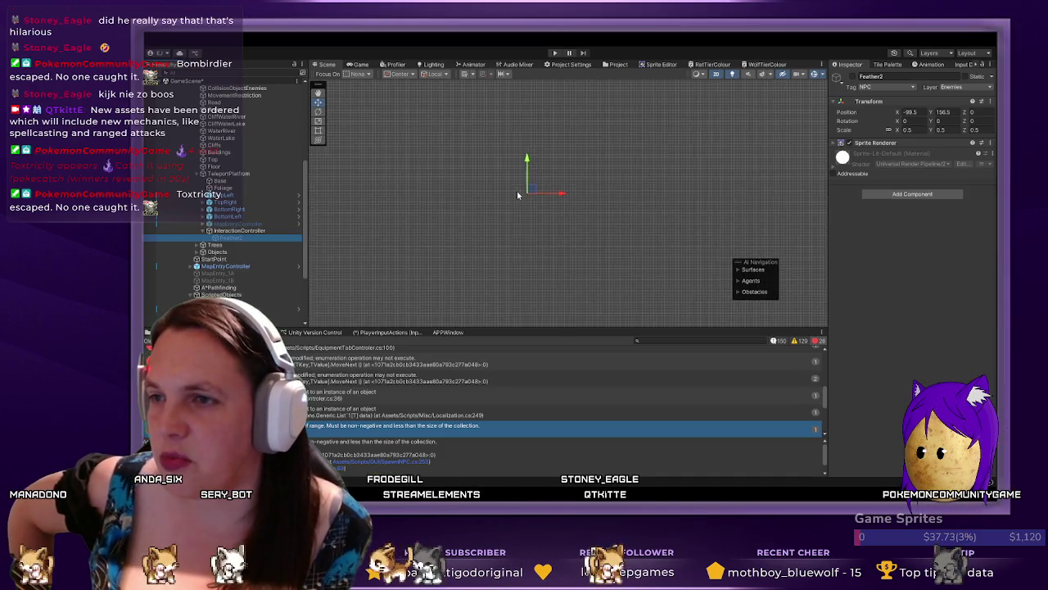
scroll(517, 194, "down", 3)
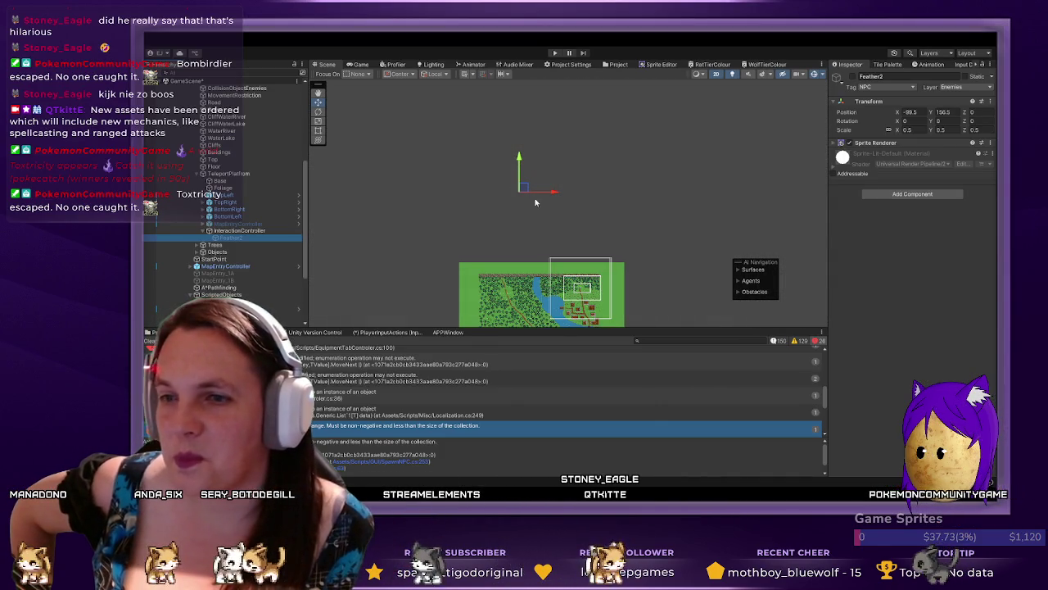
left_click_drag(552, 206, 540, 152)
scroll(588, 235, "up", 5)
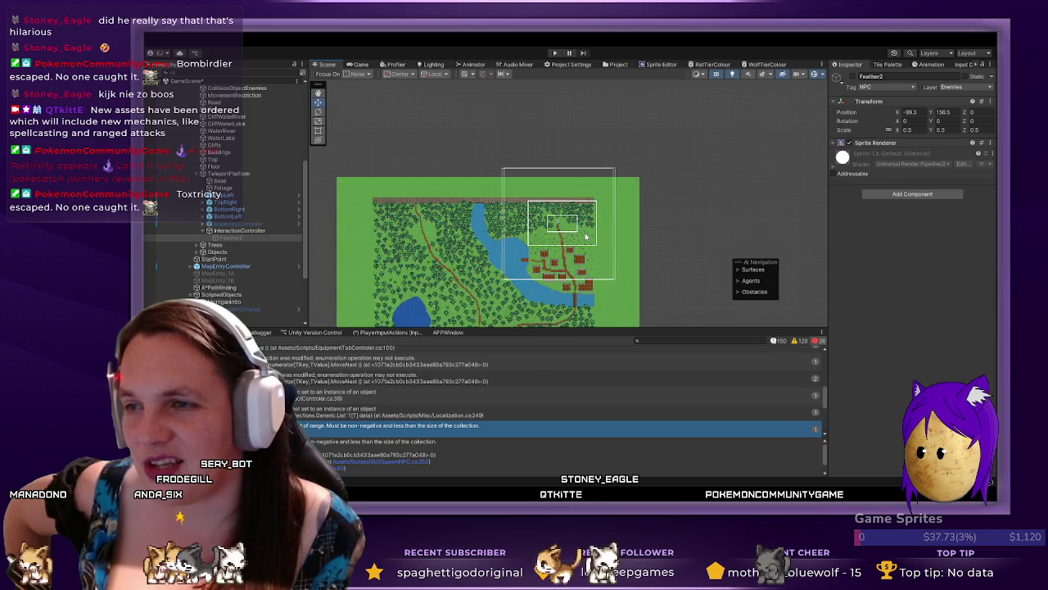
left_click(945, 112)
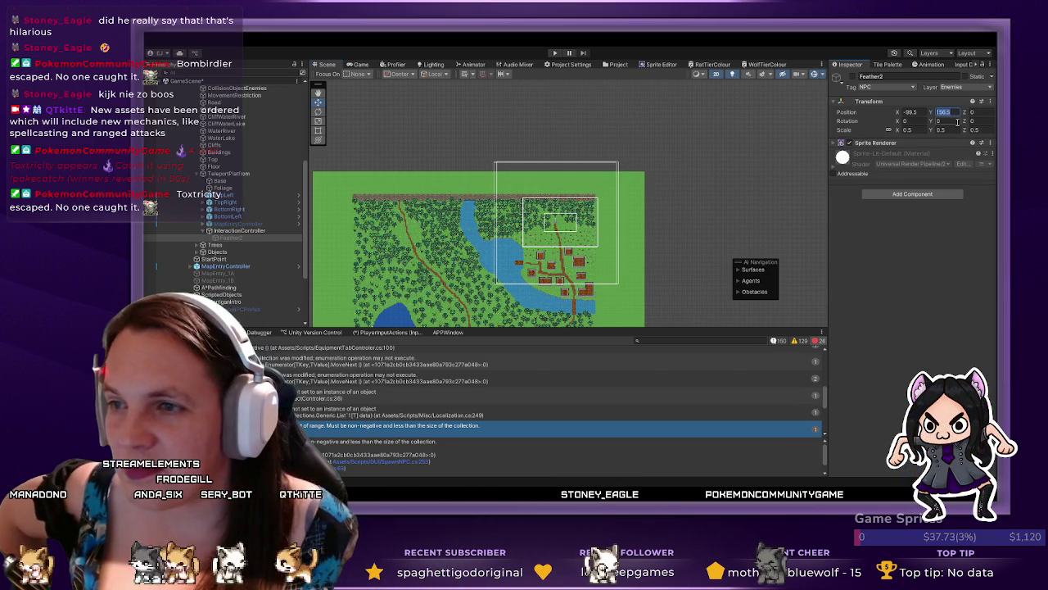
scroll(557, 164, "down", 5)
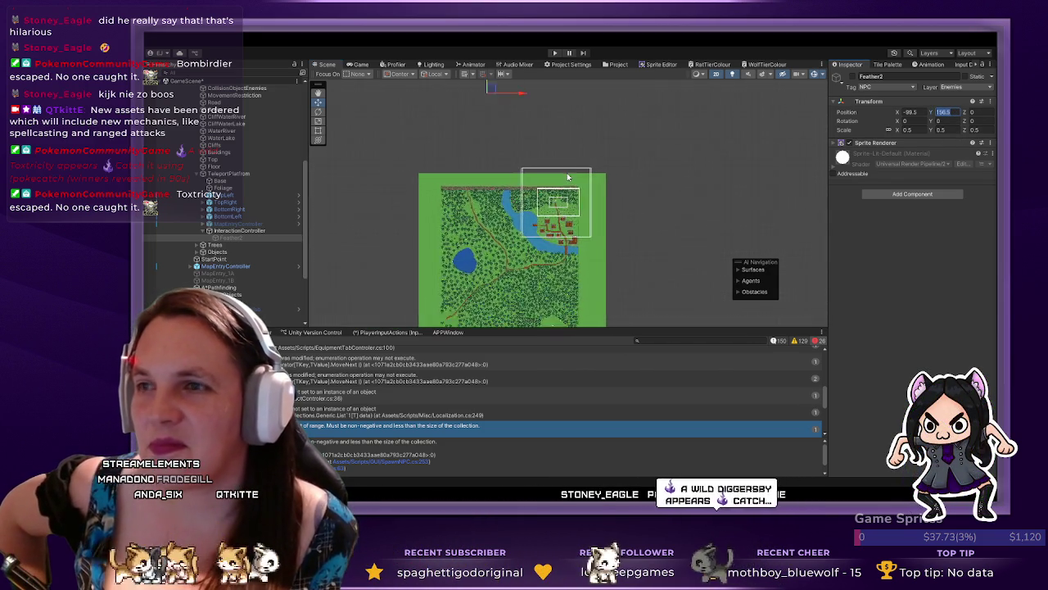
left_click(950, 111)
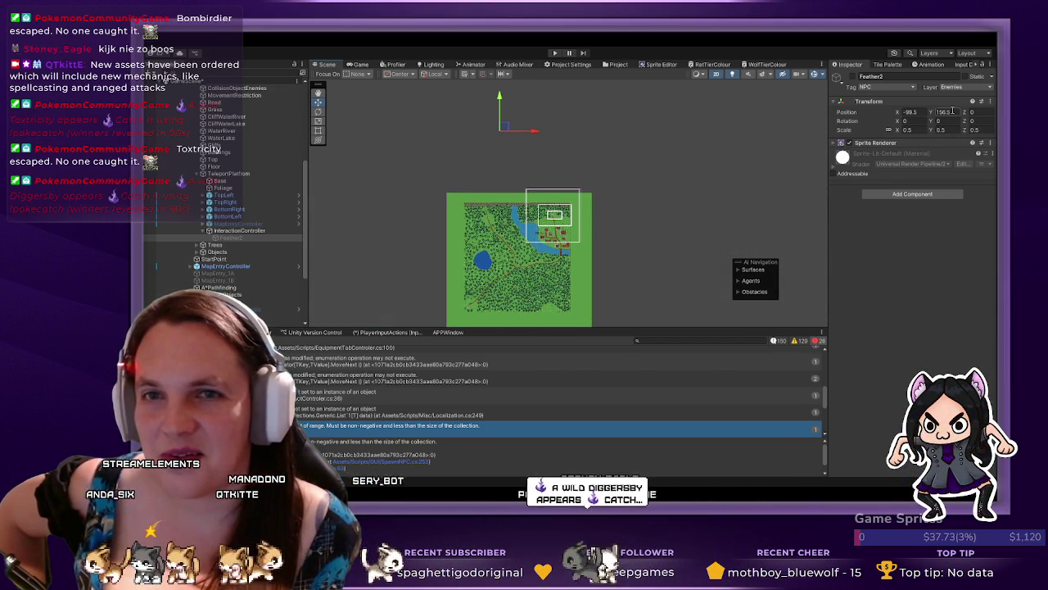
type("0")
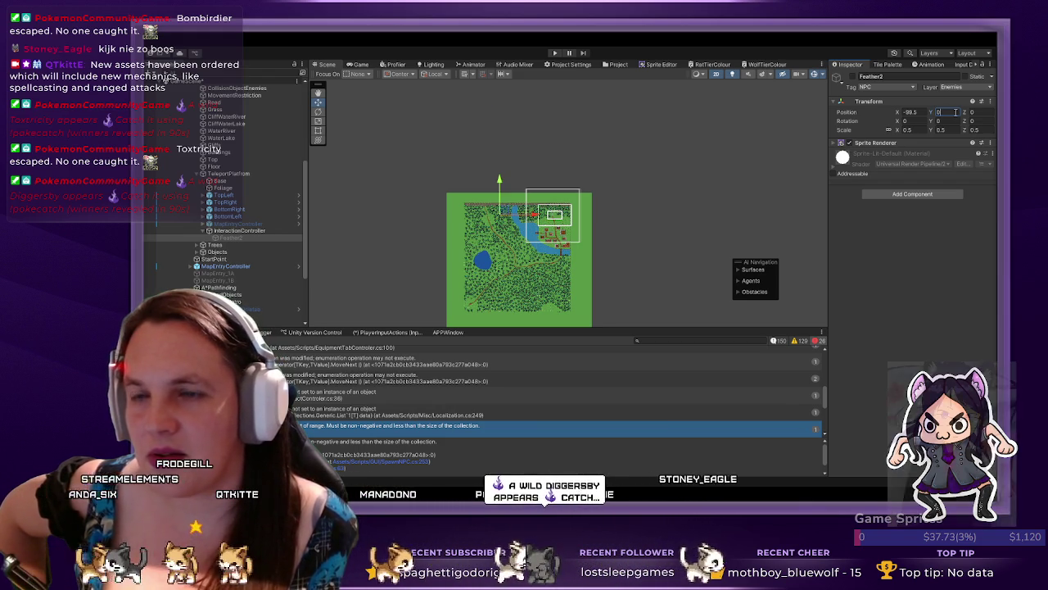
- Drag the feather above the teleport platform and set its Y position to 1.5
left_click(924, 111)
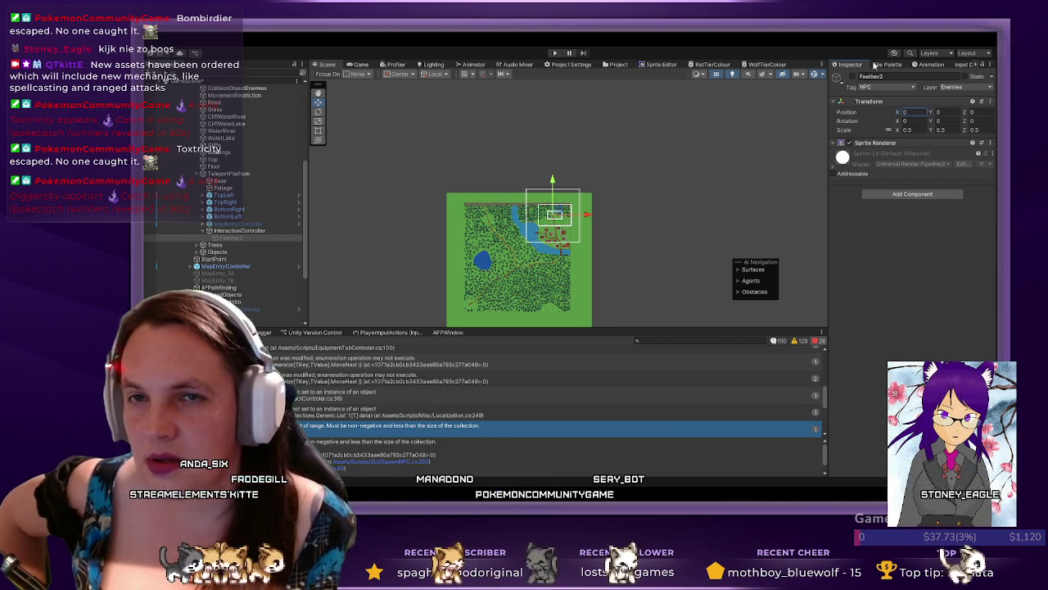
scroll(427, 246, "up", 5)
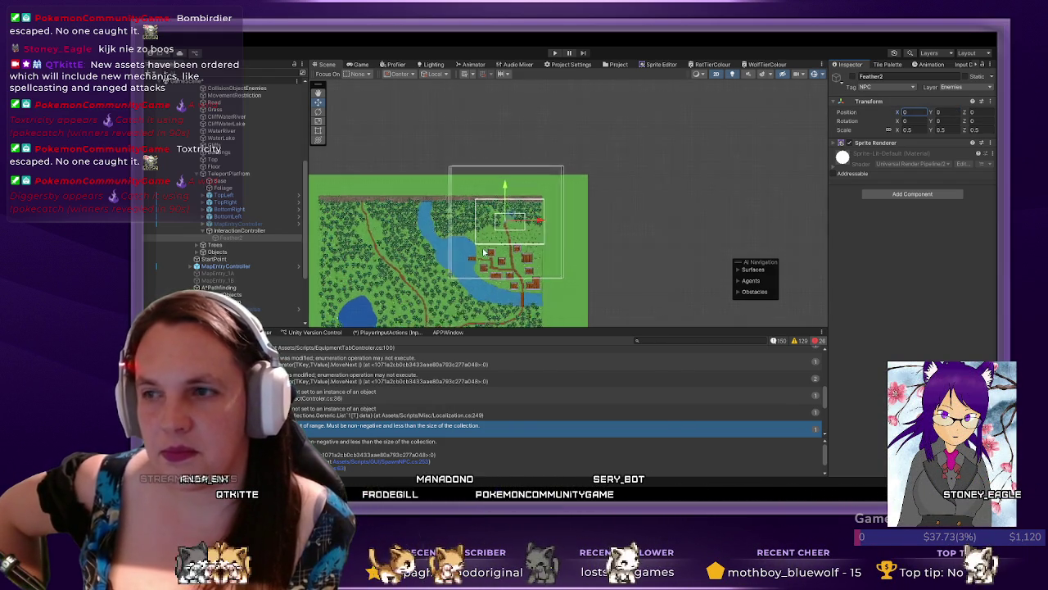
scroll(494, 252, "up", 10)
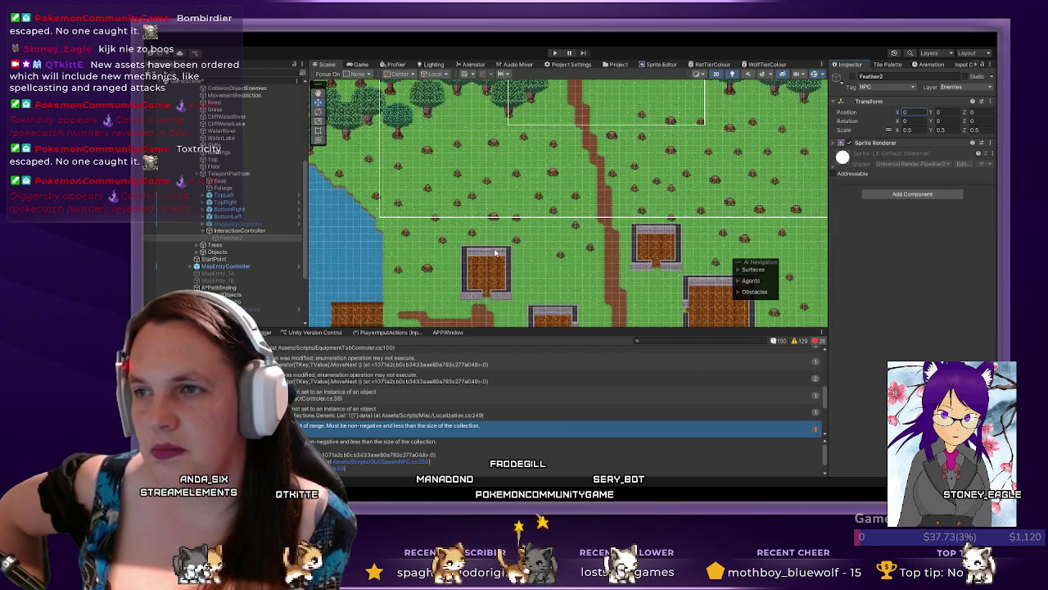
key("f")
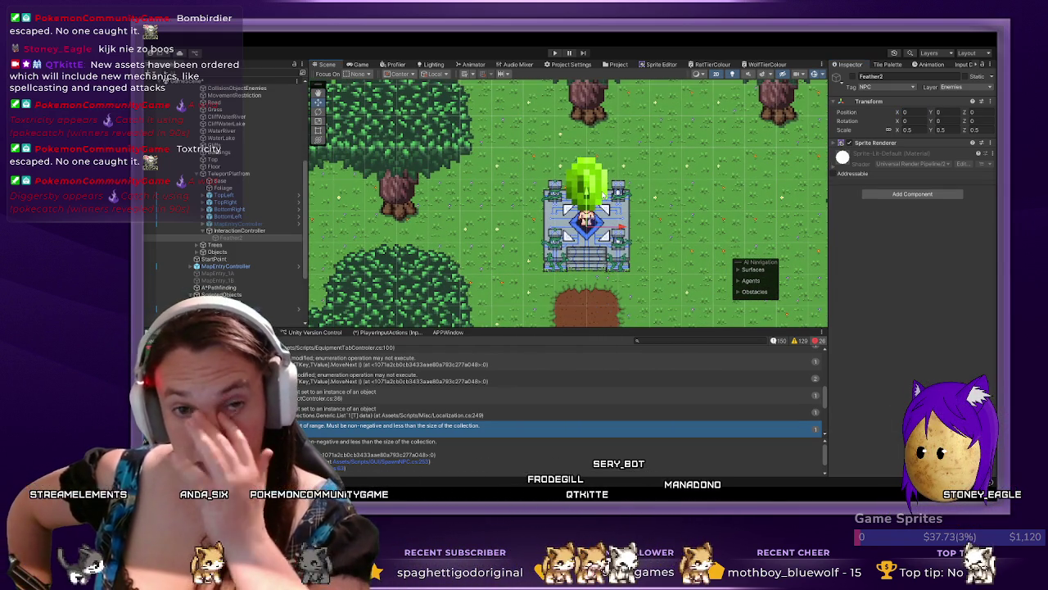
scroll(584, 214, "up", 2)
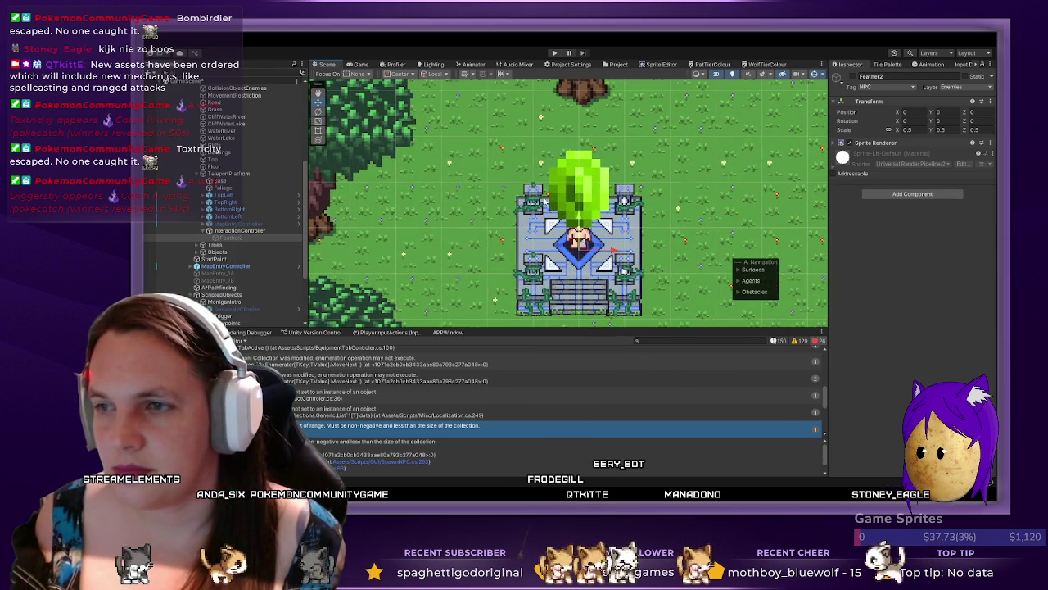
left_click_drag(583, 223, 587, 153)
left_click(944, 111)
type("1.5")
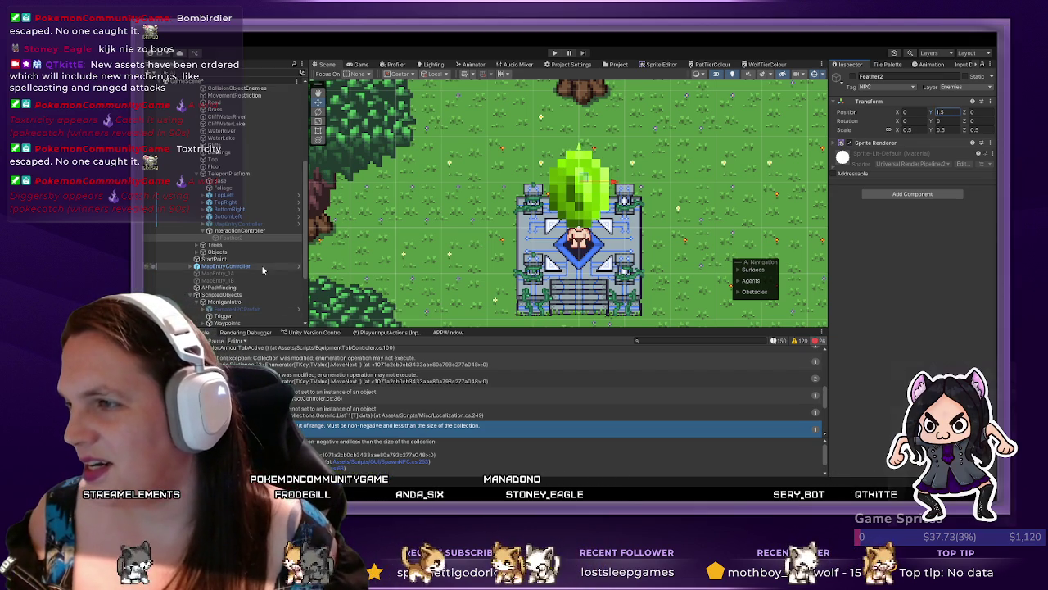
left_click(256, 232)
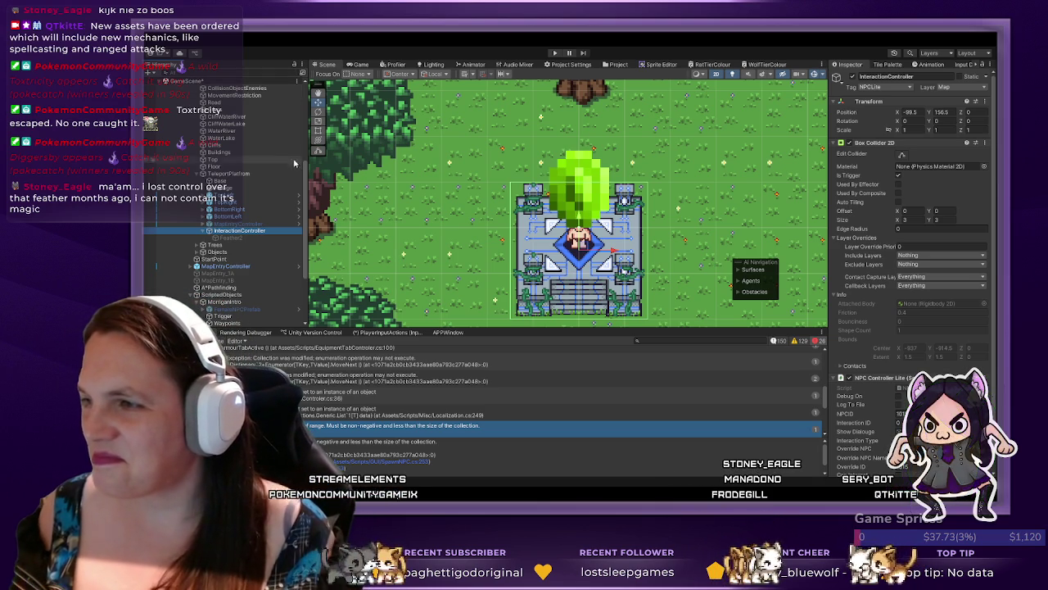
left_click(728, 200)
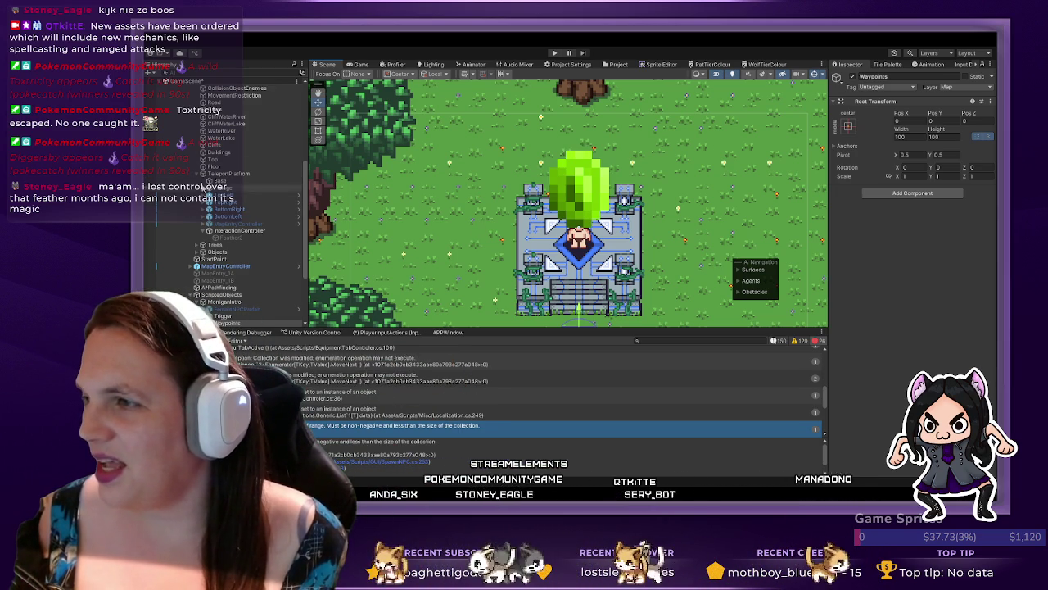
scroll(205, 204, "down", 3)
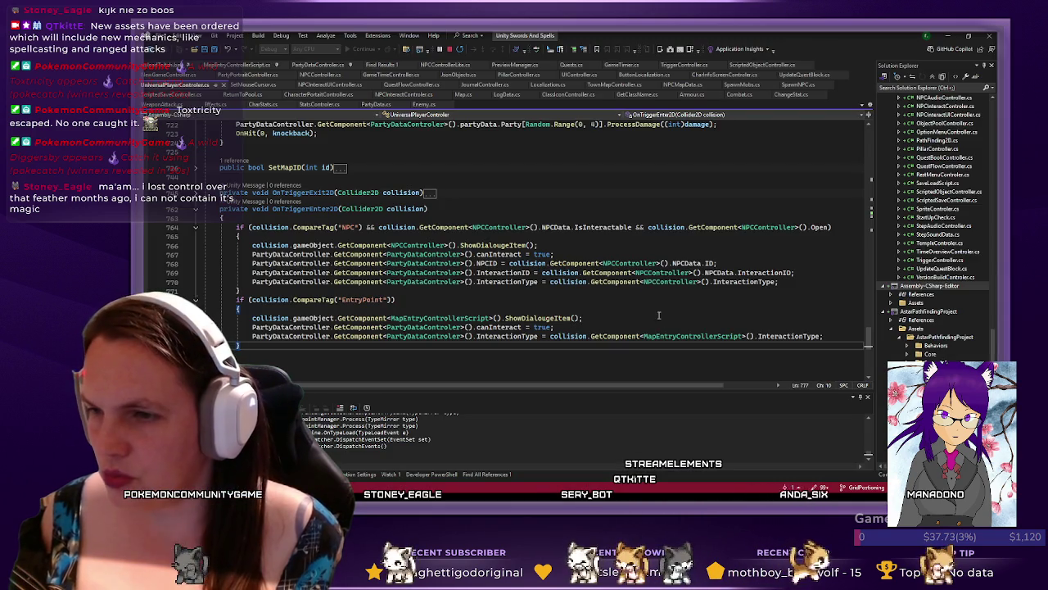
- Copy the NPC if-block in OnTriggerEnter2D and paste a duplicate below it
left_click(647, 326)
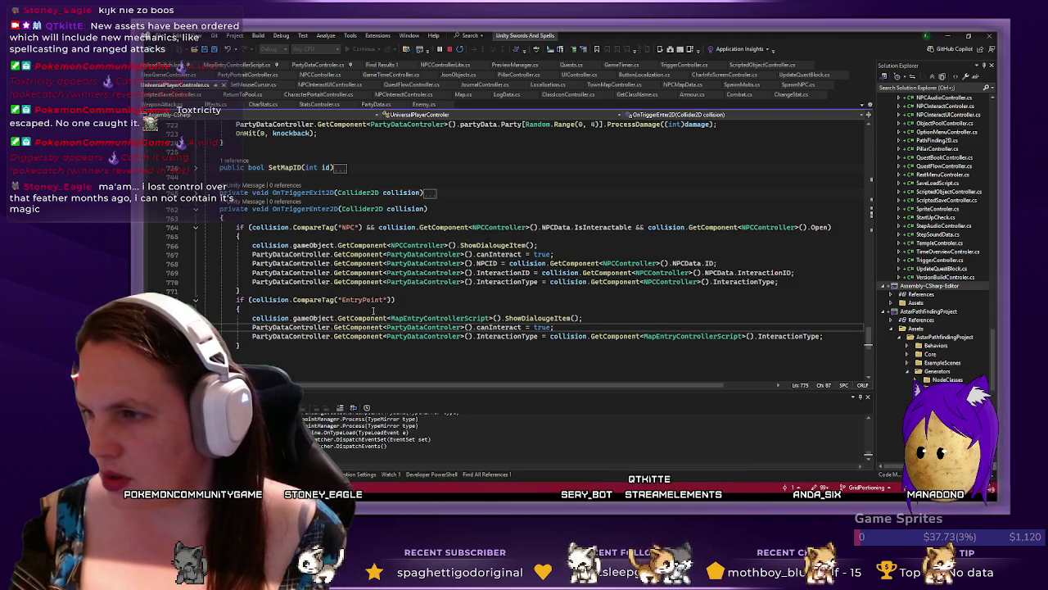
left_click_drag(396, 300, 240, 290)
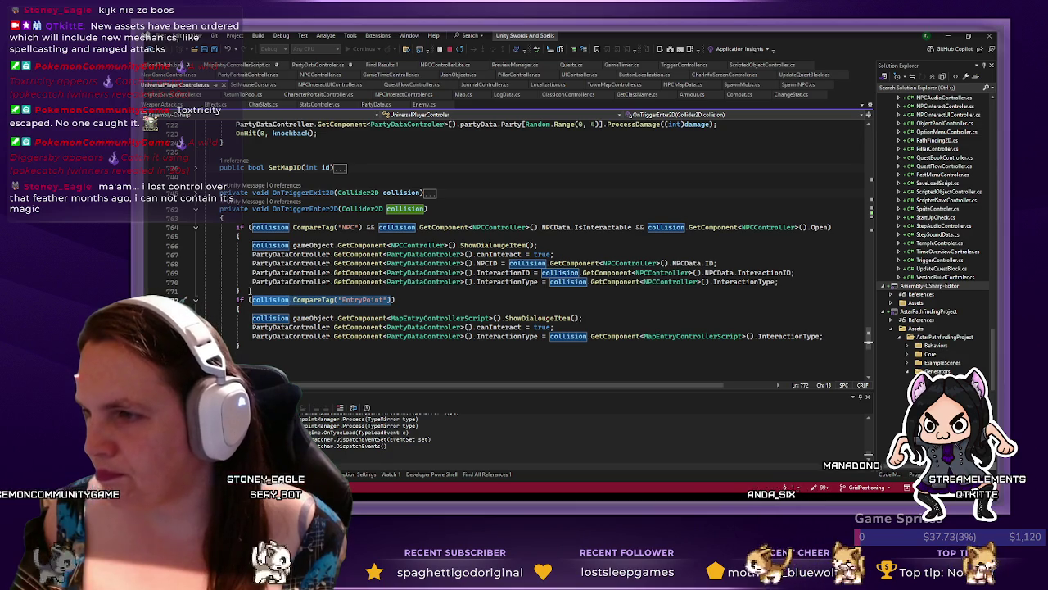
left_click(249, 289)
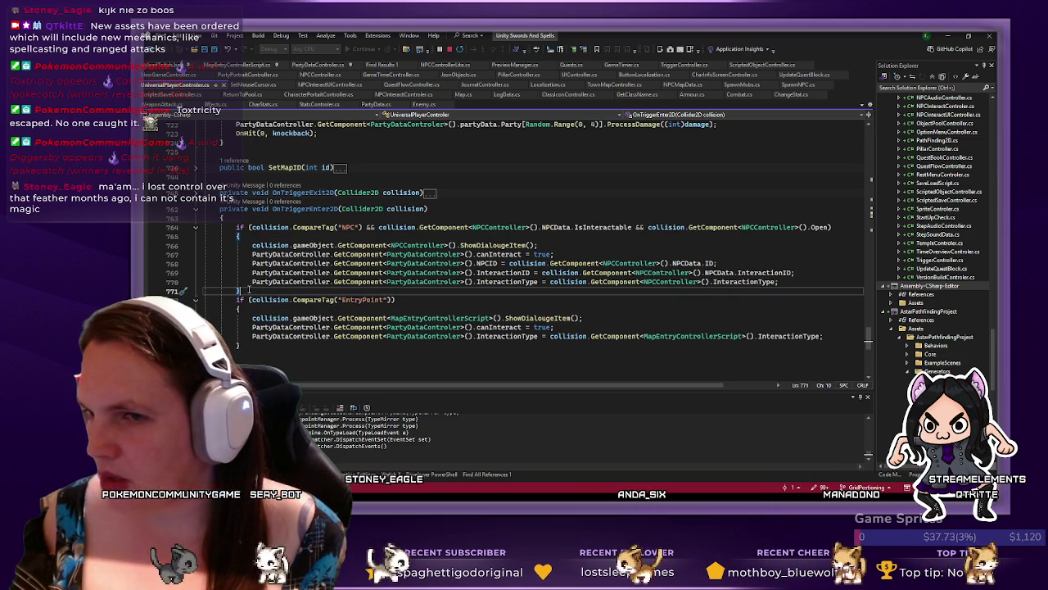
left_click_drag(248, 289, 237, 227)
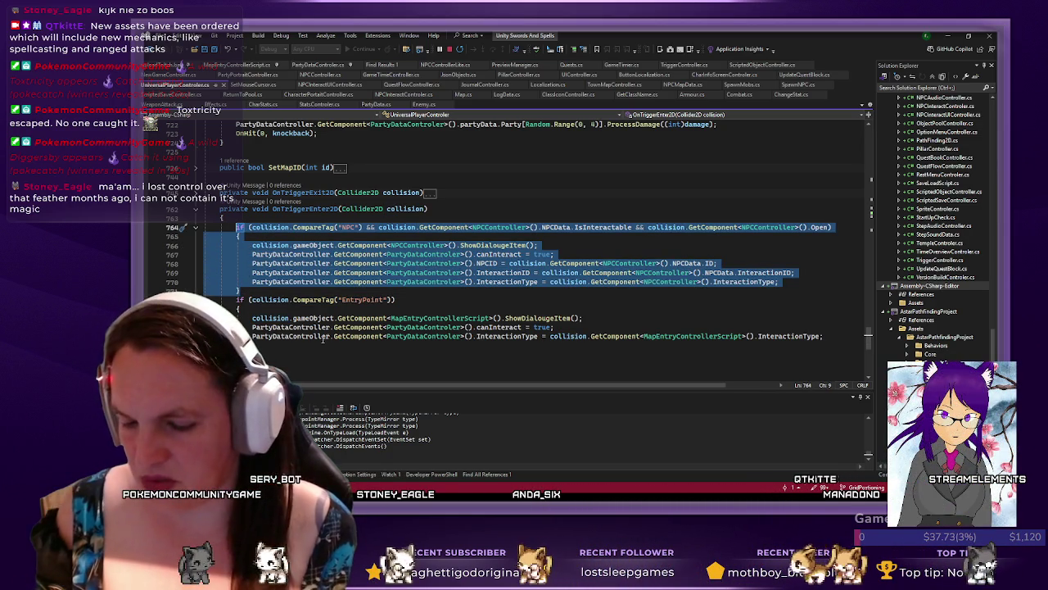
key("ctrl+c")
left_click(307, 294)
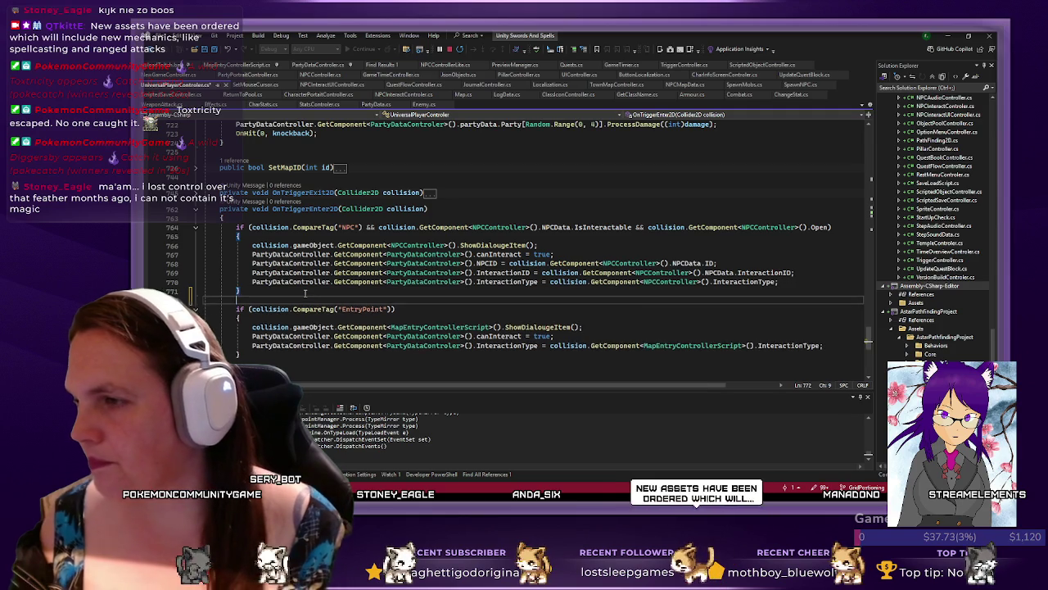
key("ctrl+v")
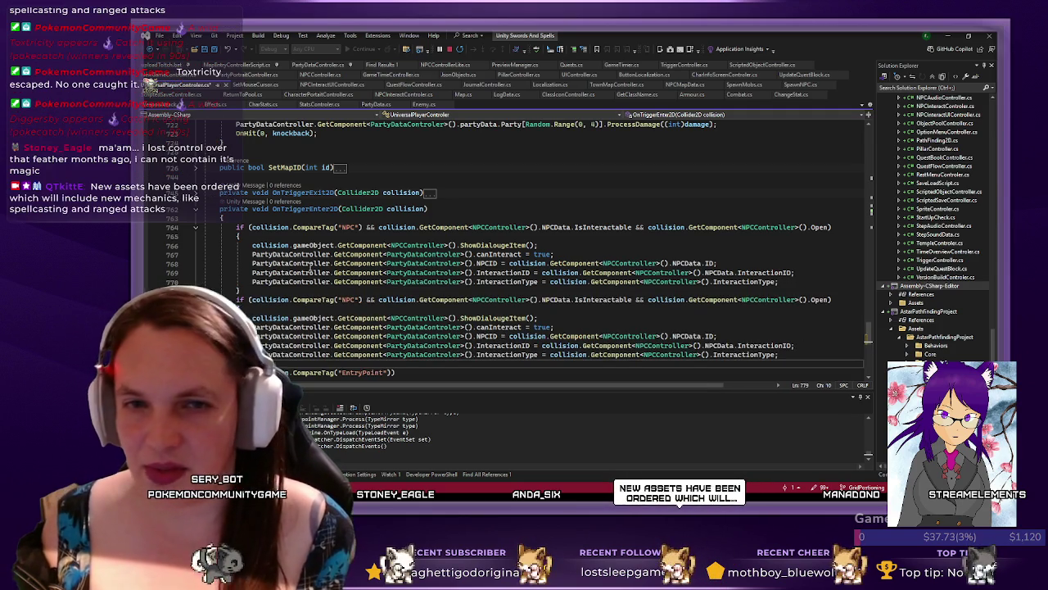
- Change the copied tag to "NPCLite" and remove its interactable and open conditions
left_click(358, 300)
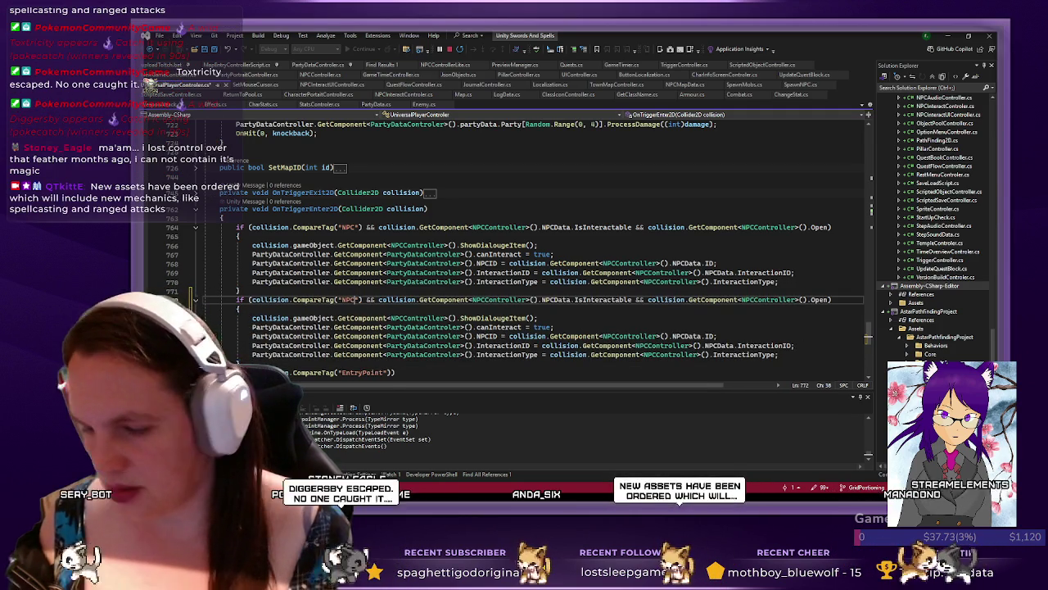
type("Lite")
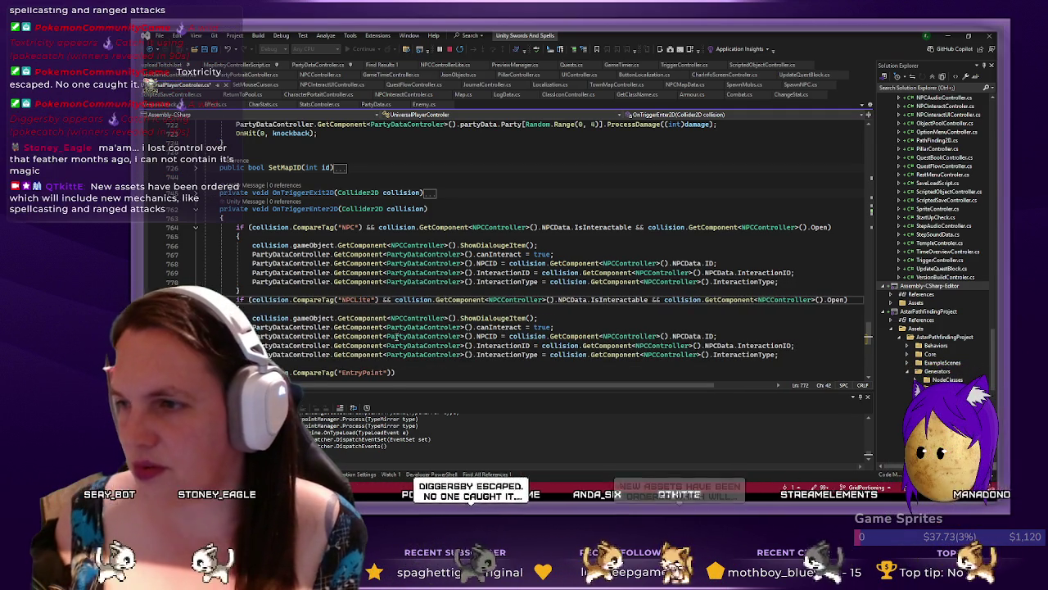
key("Right")
key("Right")
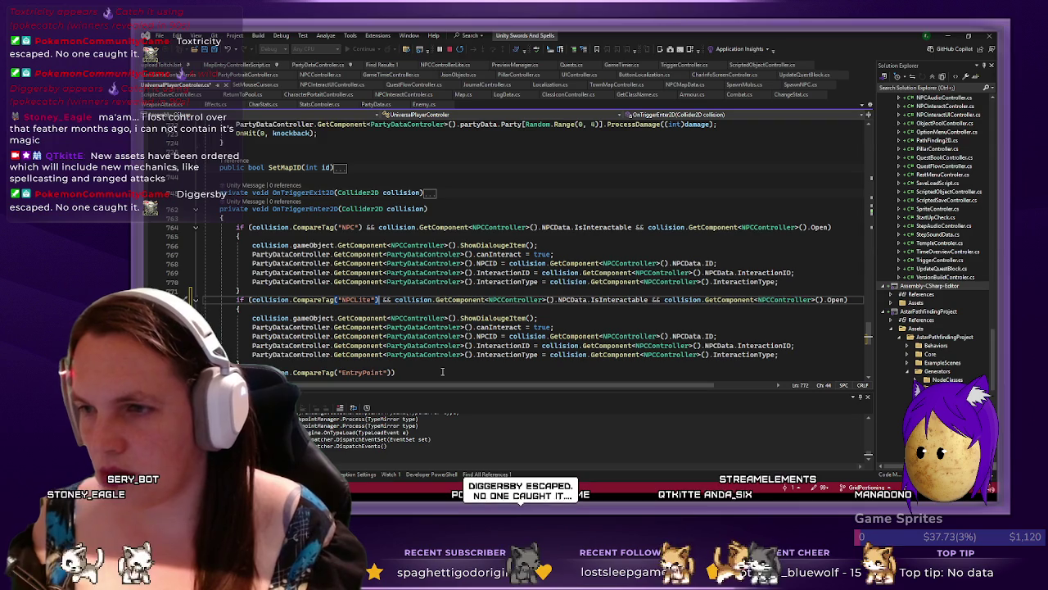
key("shift+End")
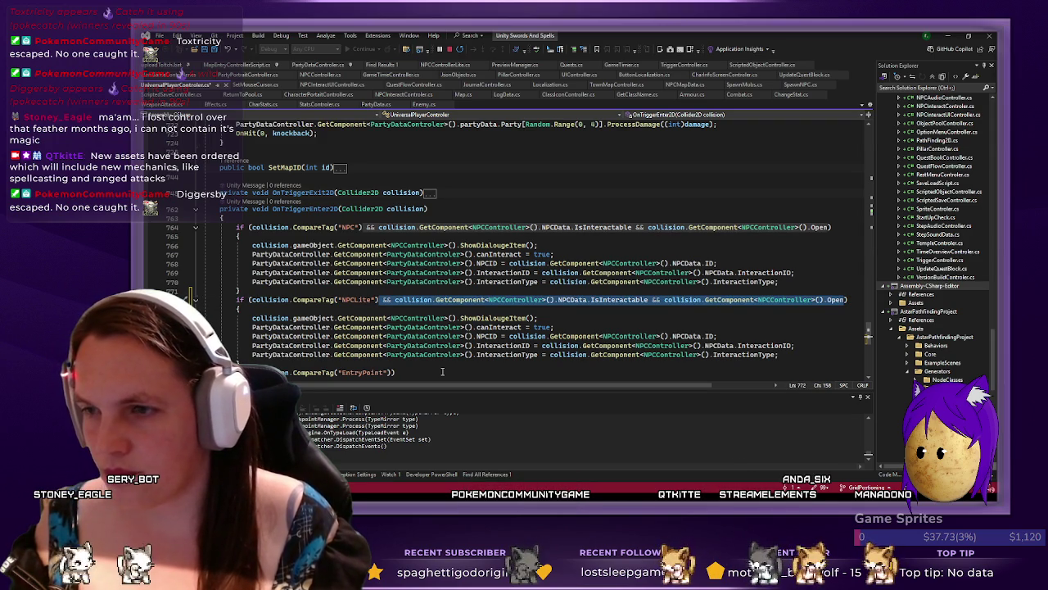
key("Delete")
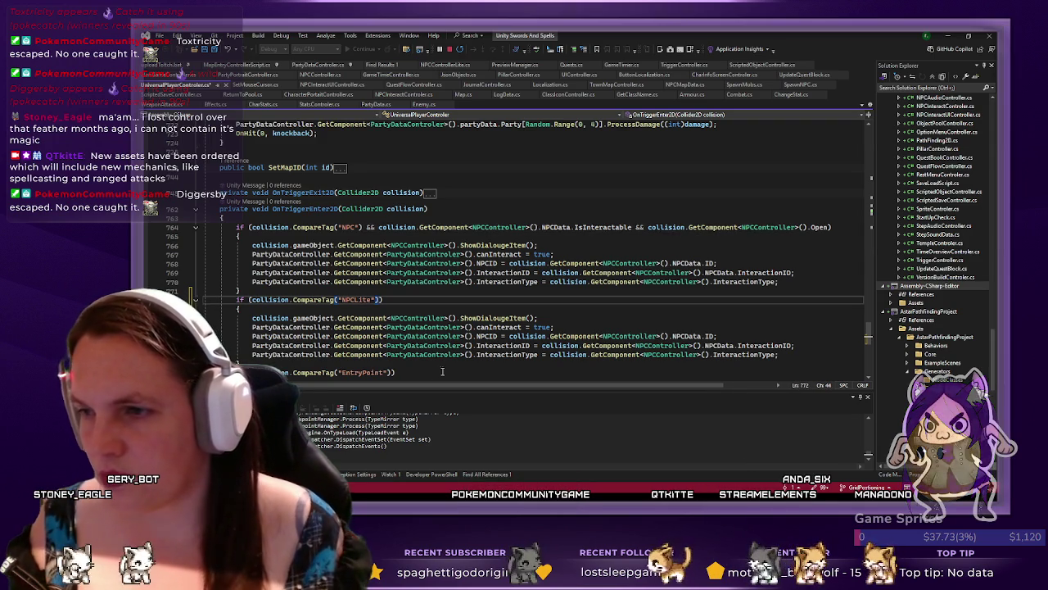
scroll(492, 245, "down", 3)
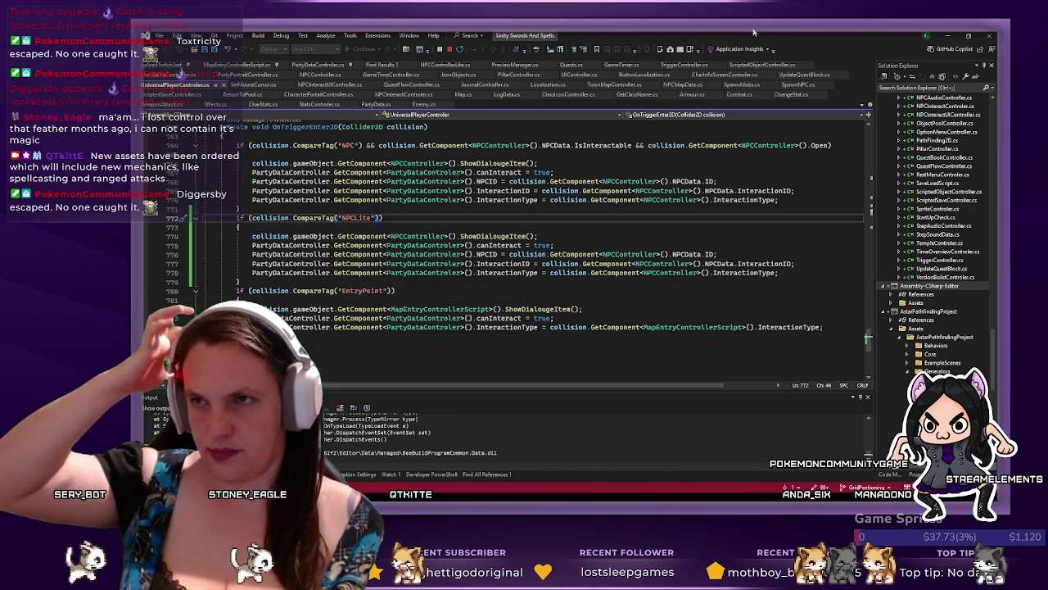
type(")")
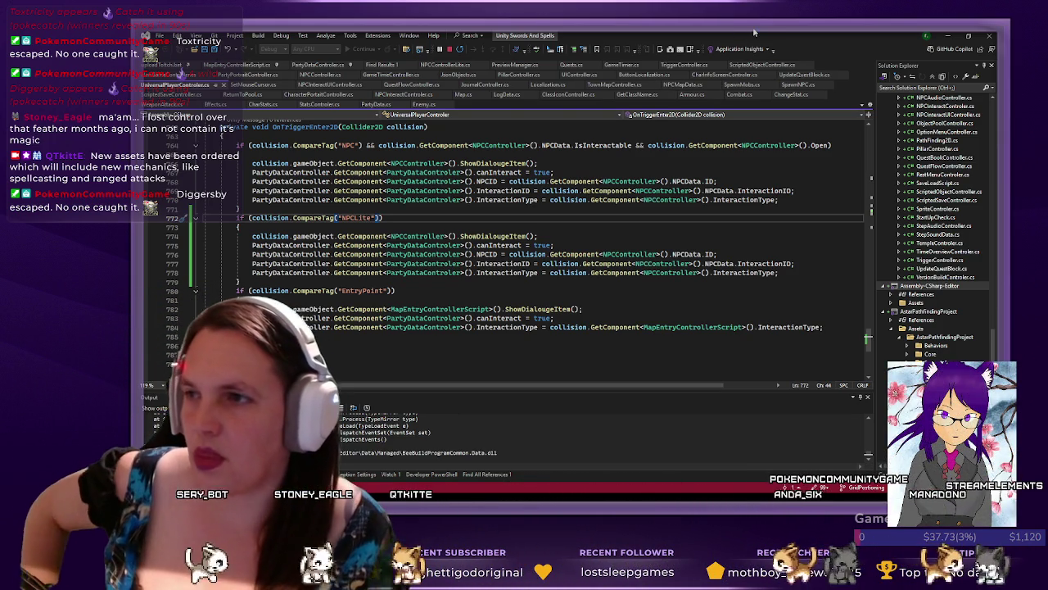
- Stop debugging, minimise Visual Studio, and select GameScene in the Hierarchy to unload it
left_click(450, 50)
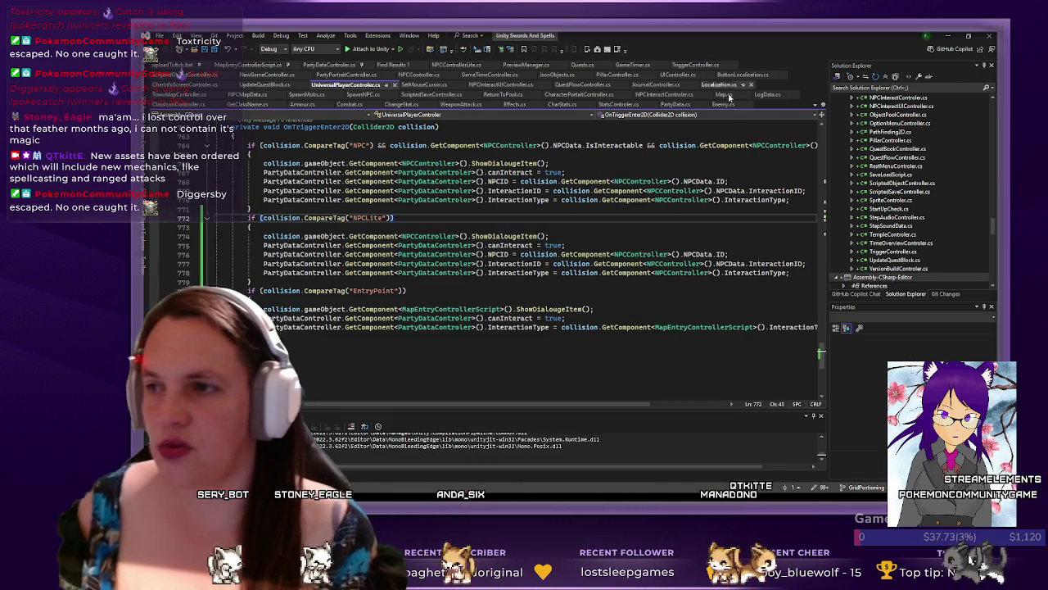
left_click(990, 36)
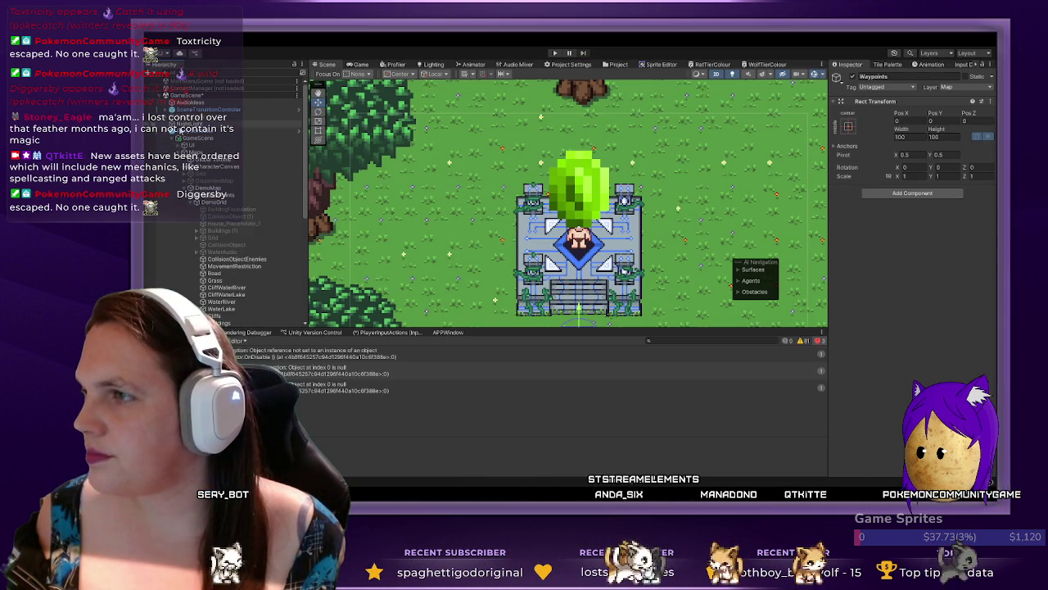
left_click(185, 95)
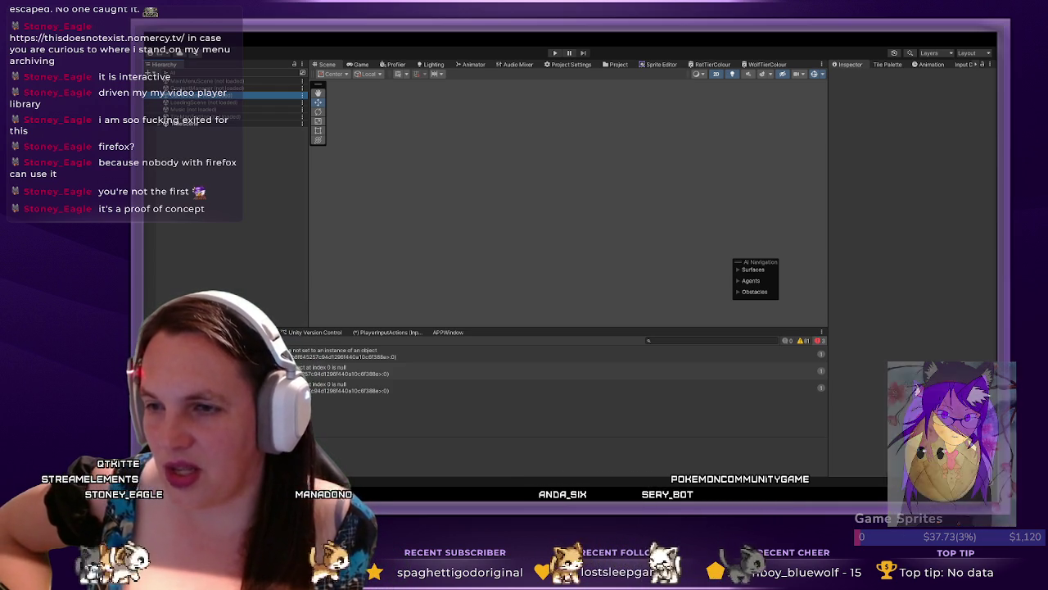
- Enter play mode so the Swords and Spells main menu shows in the Game view
left_click(929, 368)
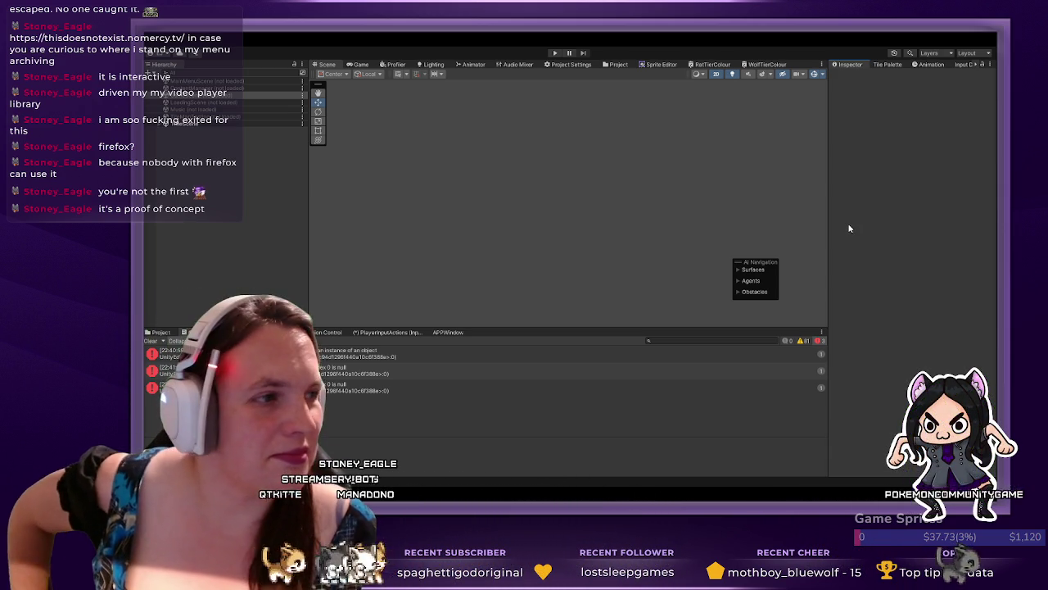
left_click(555, 52)
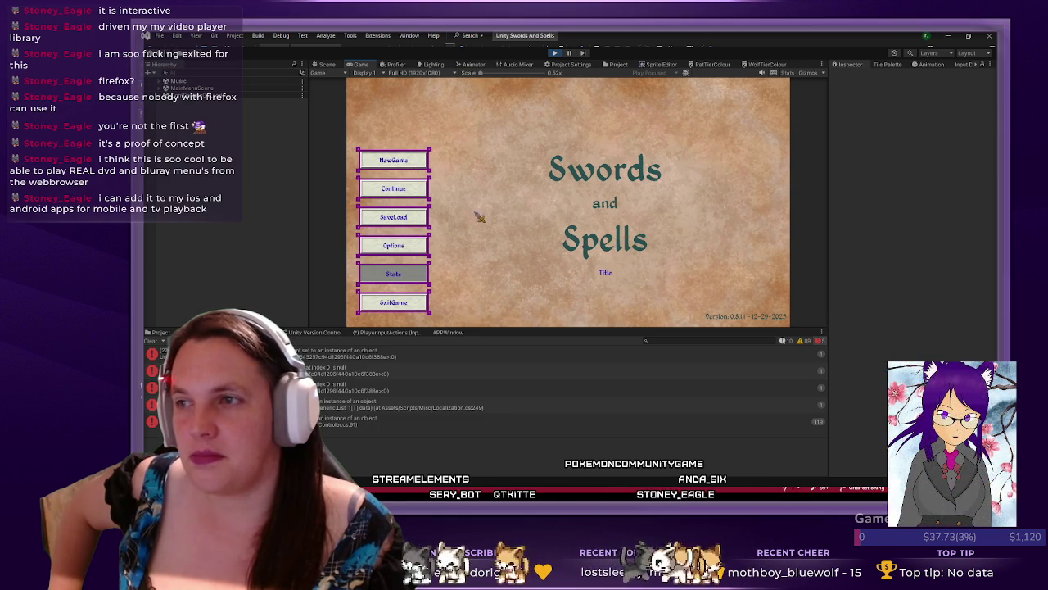
- Open the save/load screen and load the chosen saved game
left_click(416, 217)
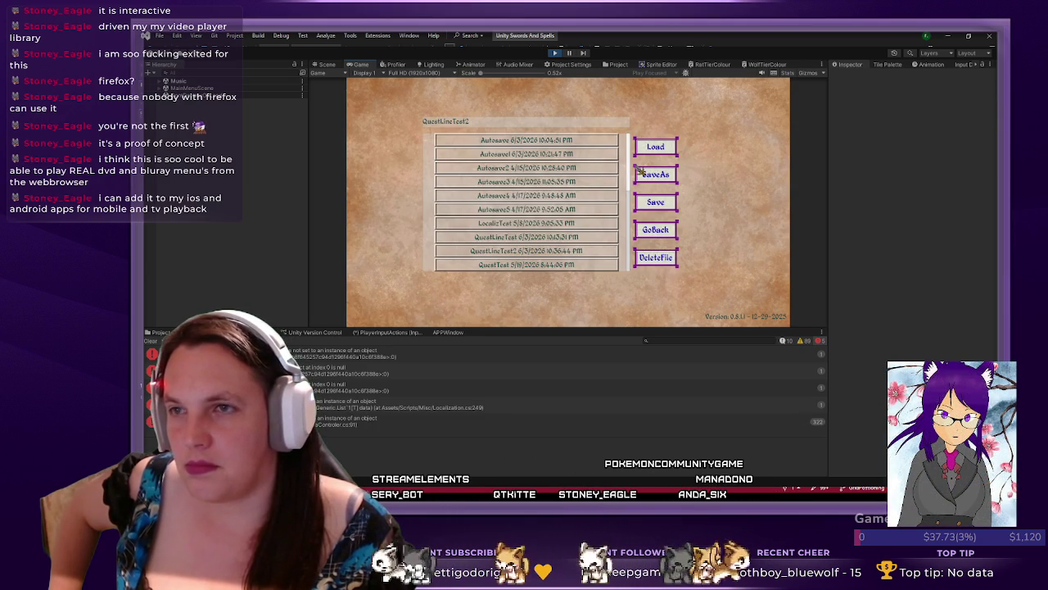
left_click(663, 152)
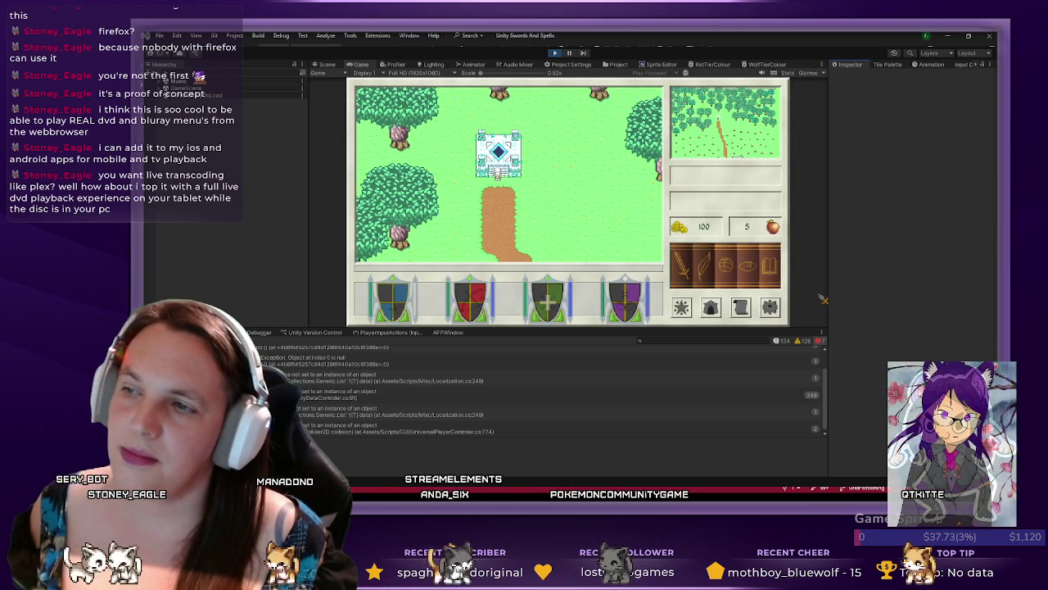
- Pick Gem cave, exit the quest menu, walk north onto the teleport platform, expand GameScene
key("d")
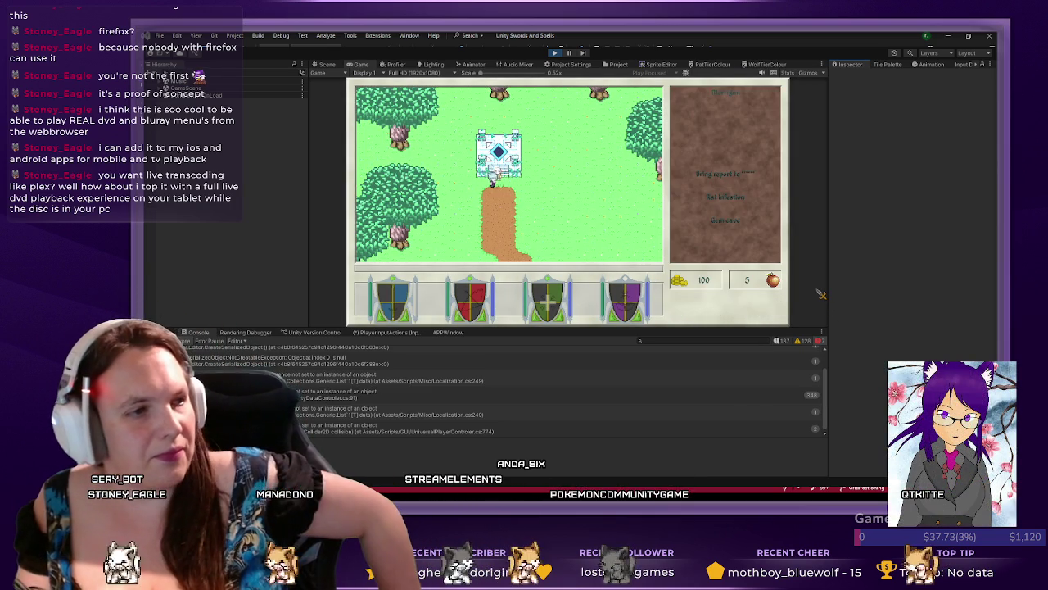
left_click(728, 221)
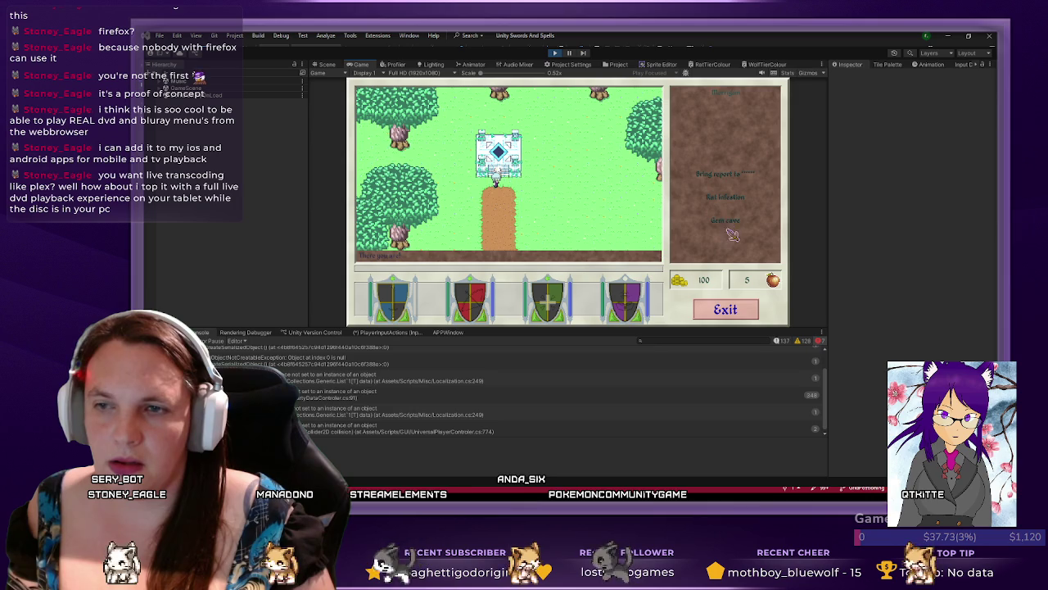
left_click(726, 310)
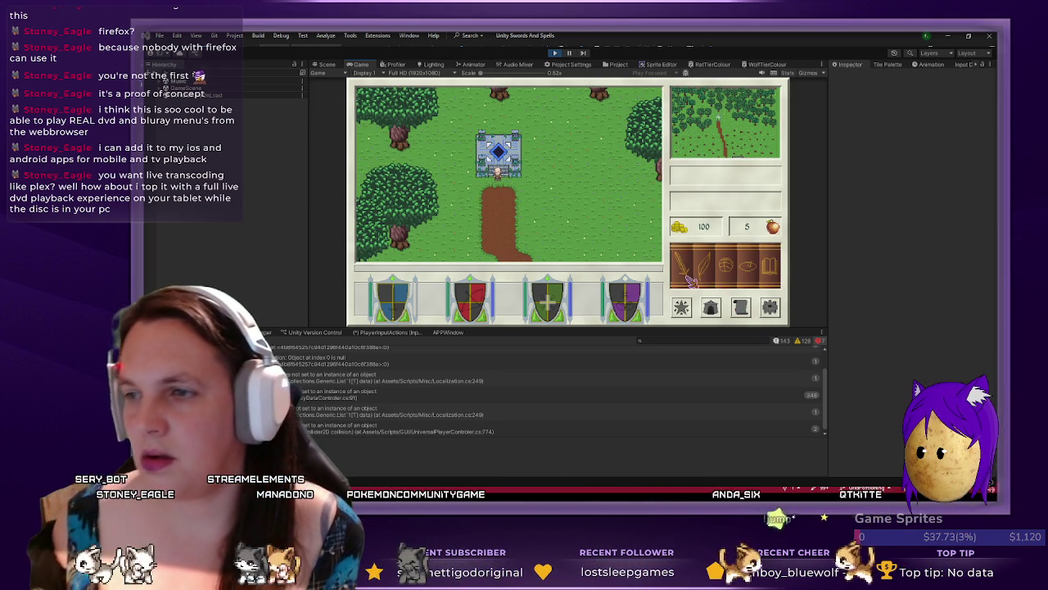
key("Up")
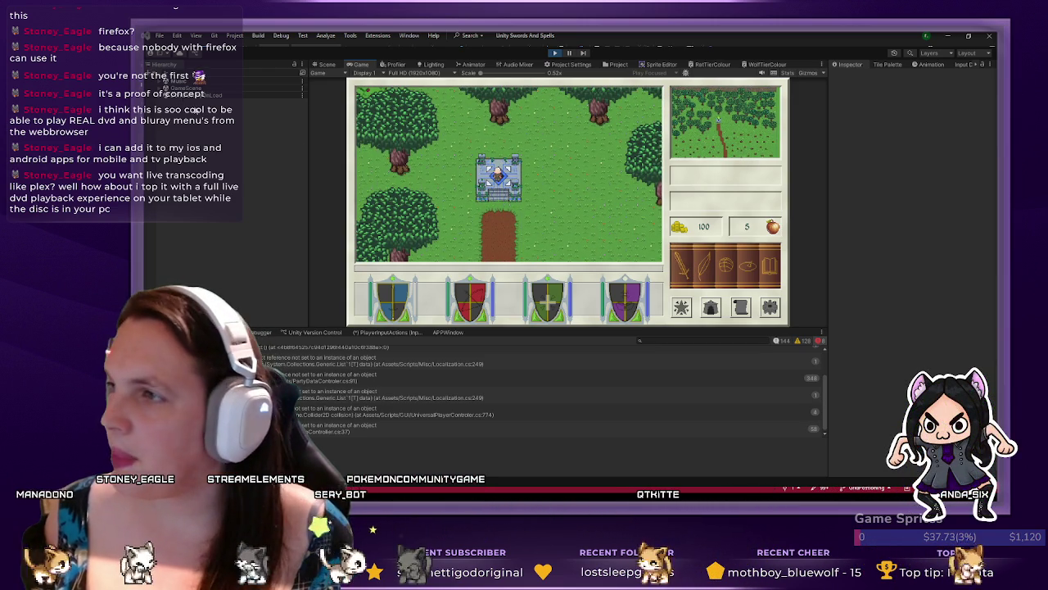
left_click(162, 91)
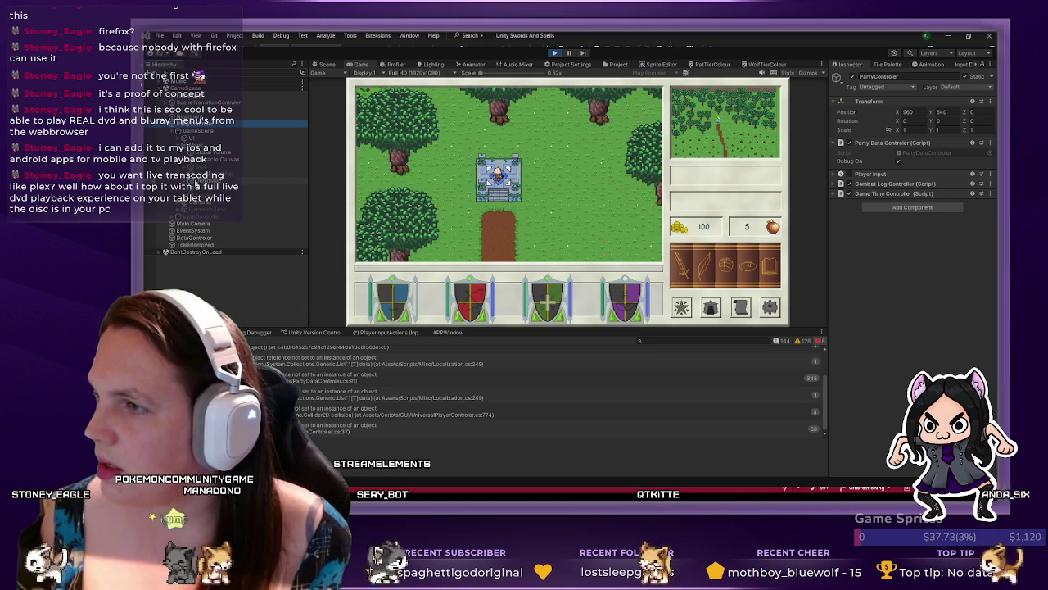
- Expand MapEntryController, the map group and teleport platform, then select its InteractionController
left_click(190, 214)
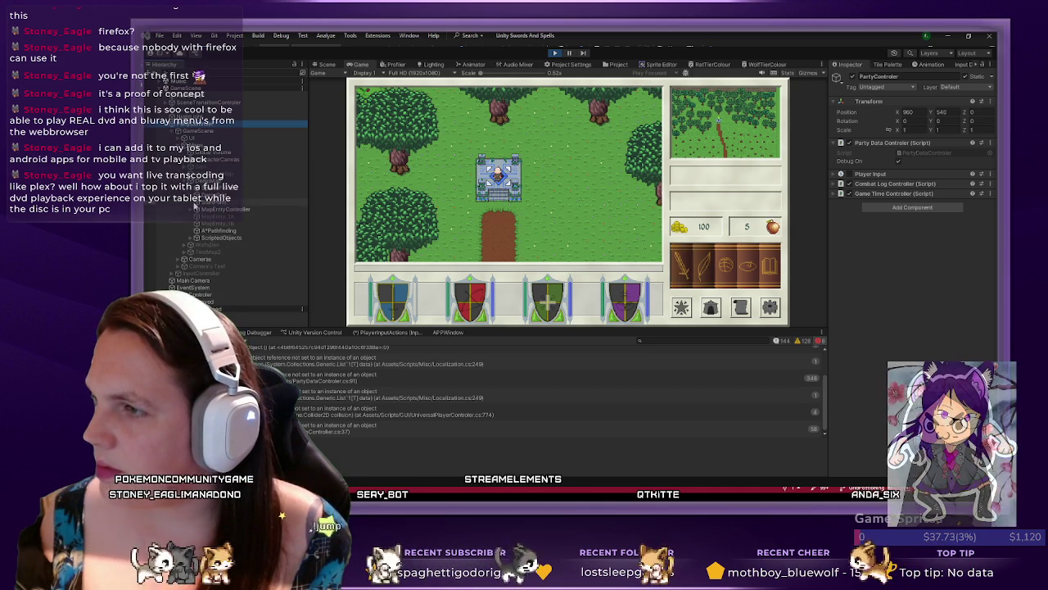
left_click(193, 211)
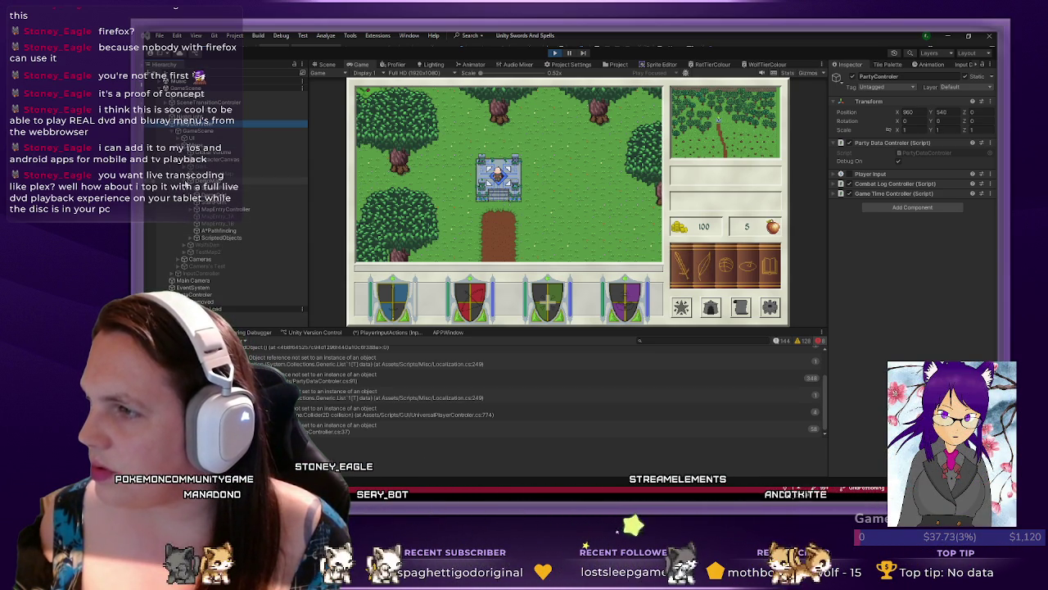
left_click(202, 215)
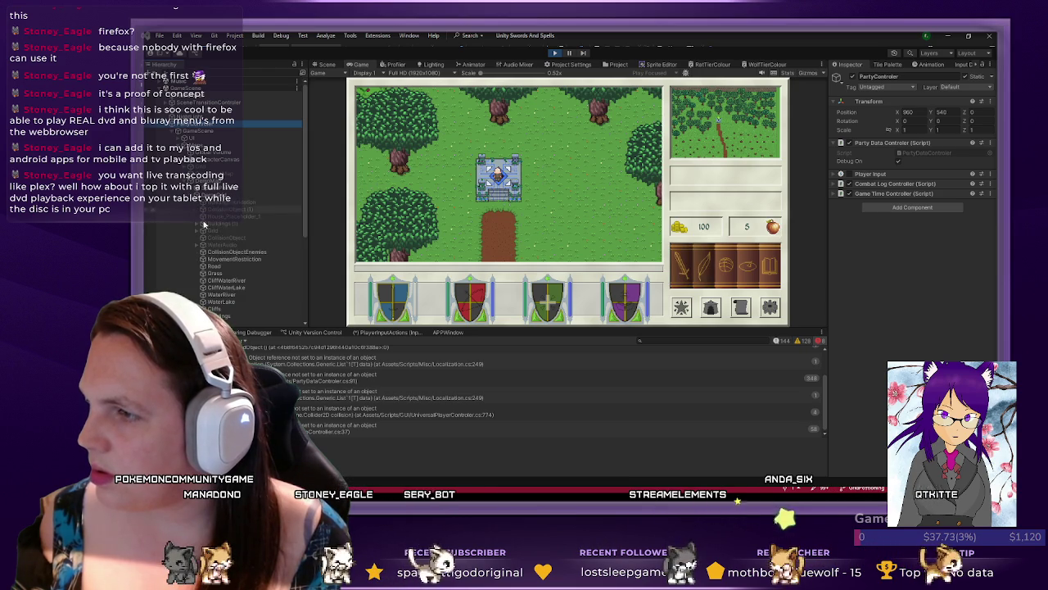
scroll(213, 267, "down", 5)
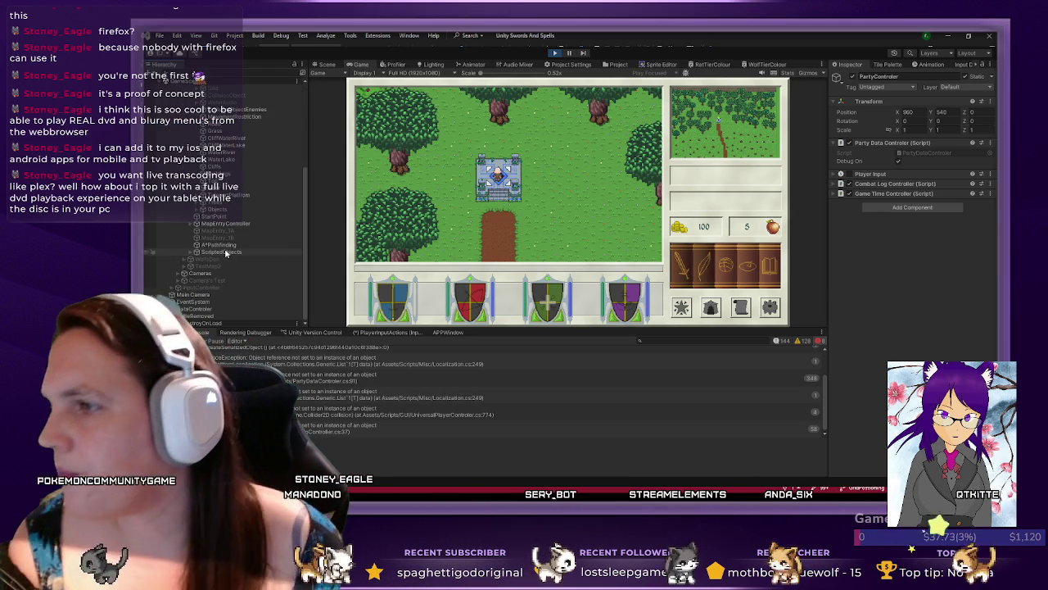
left_click(198, 203)
left_click(238, 252)
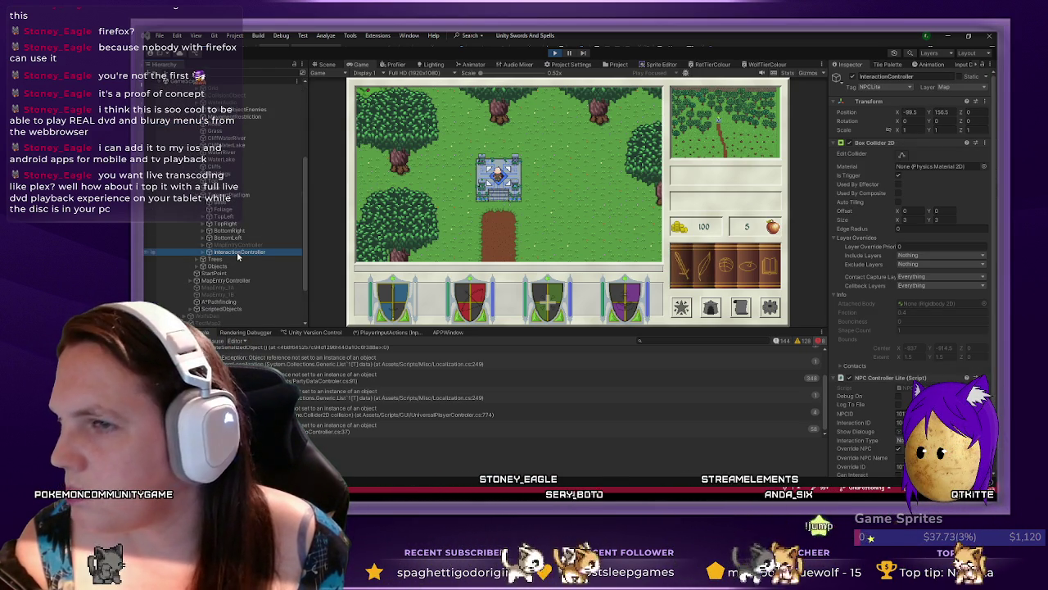
- Inspect the MapEntryController's components, then the InteractionController's
scroll(944, 349, "down", 2)
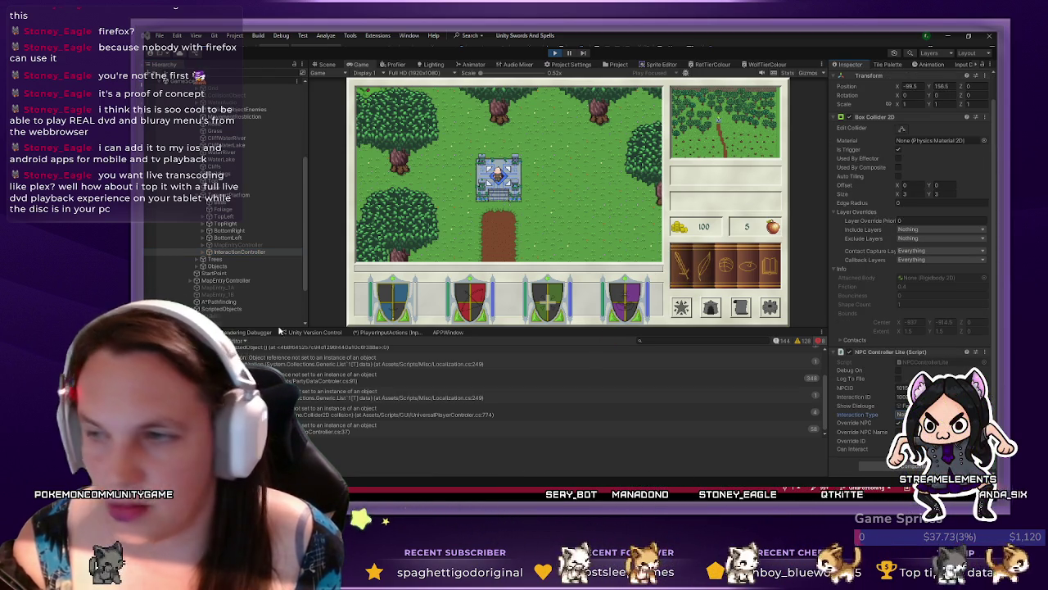
left_click(236, 245)
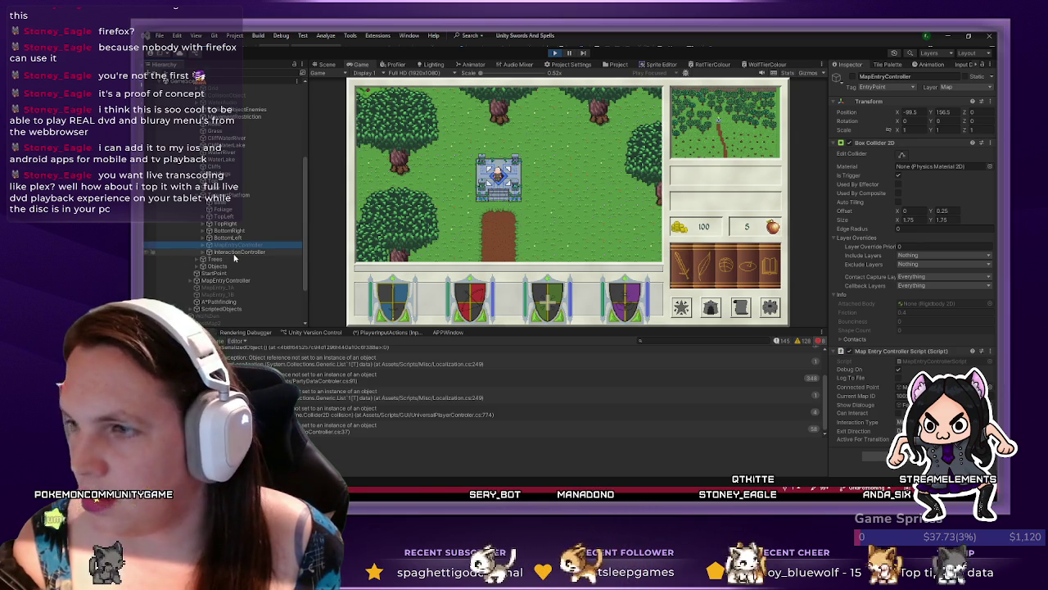
left_click(236, 251)
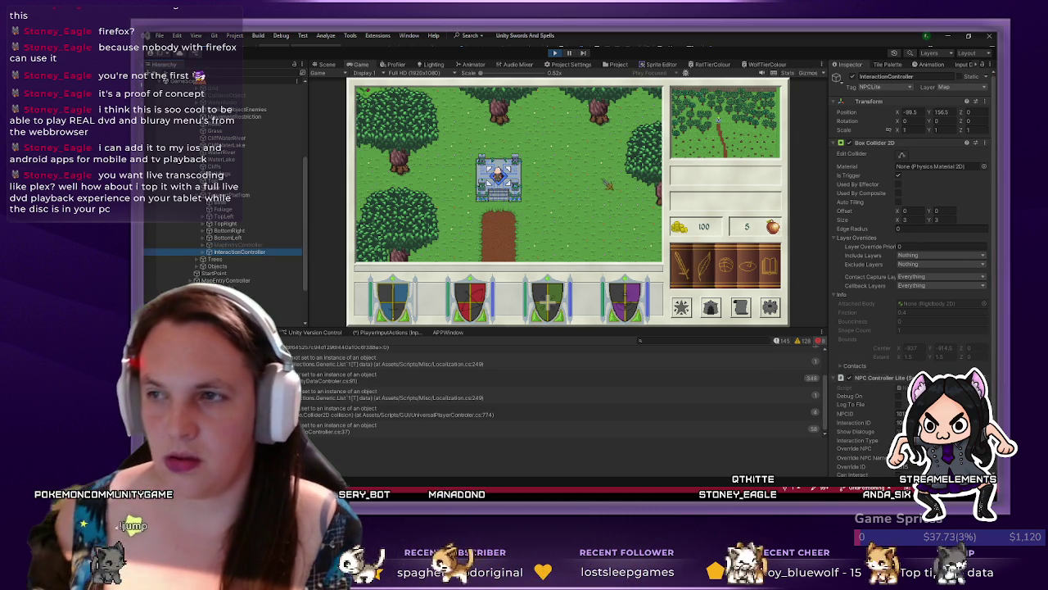
- Walk the character off and back onto the platform twice, then tag TeleportPlatform as NPCLite
key("Down")
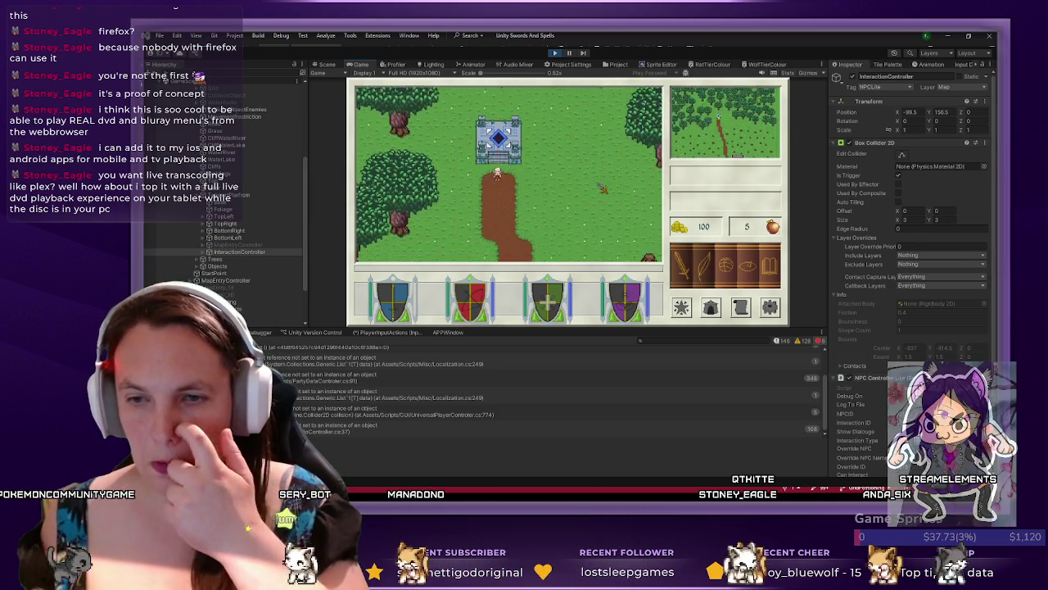
key("Up")
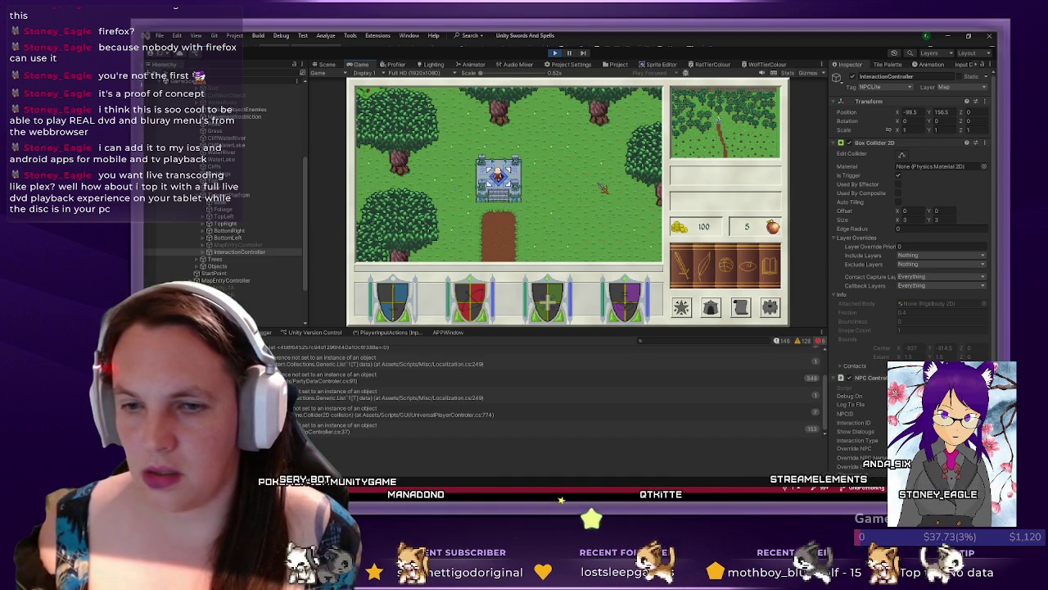
scroll(898, 288, "down", 2)
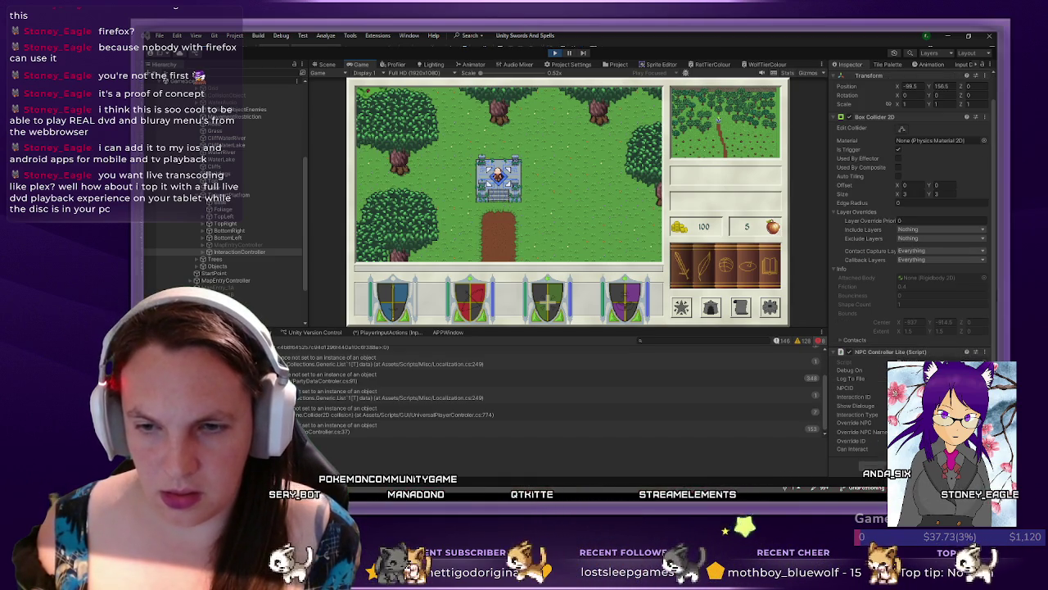
key("Down")
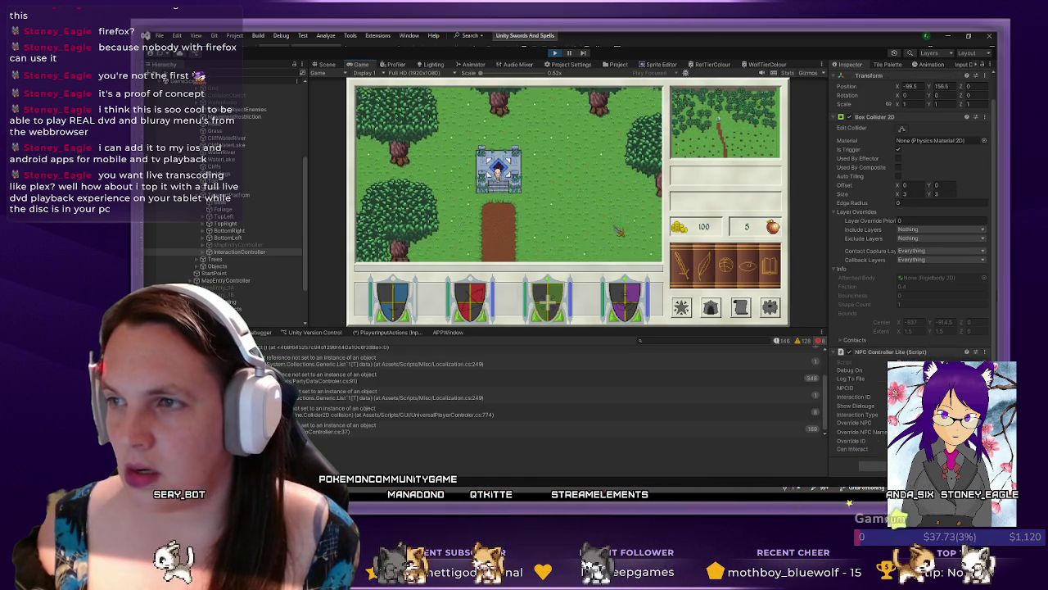
key("Up")
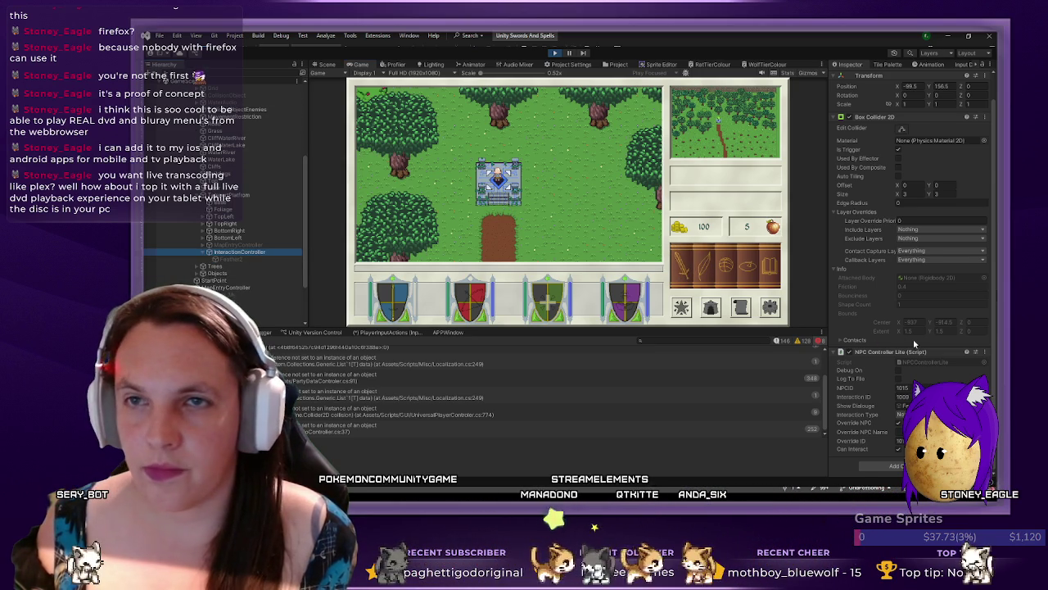
scroll(909, 344, "up", 1)
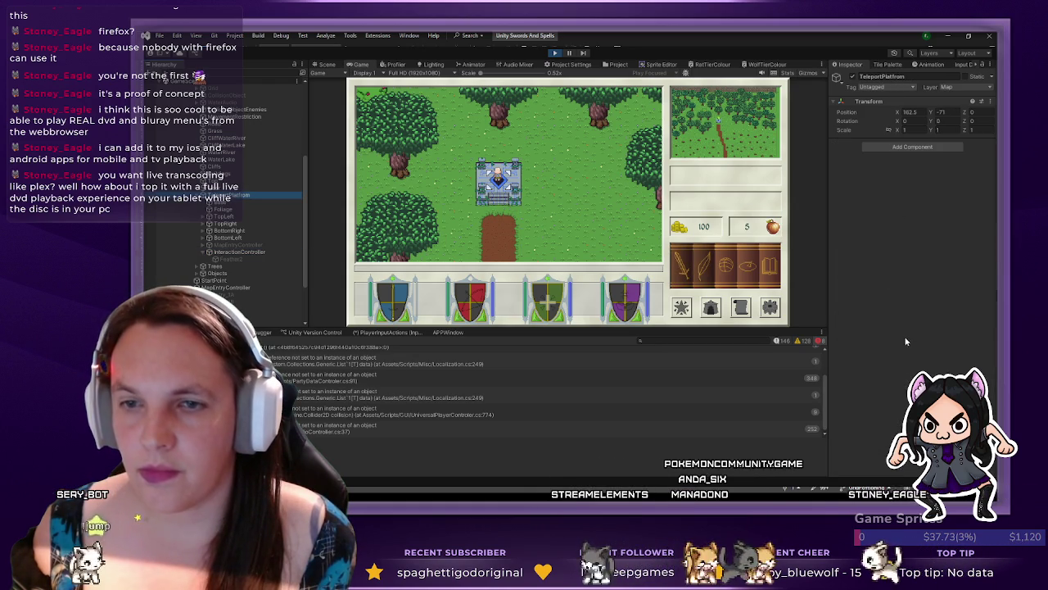
left_click(906, 338)
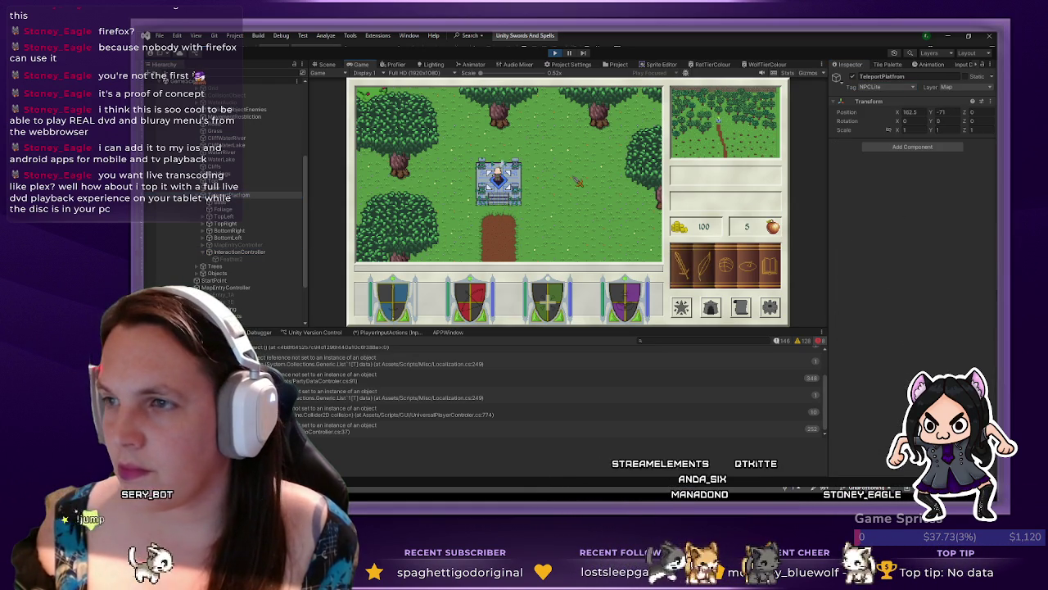
- Walk off and back onto the platform, then review the InteractionController's components
key("Down")
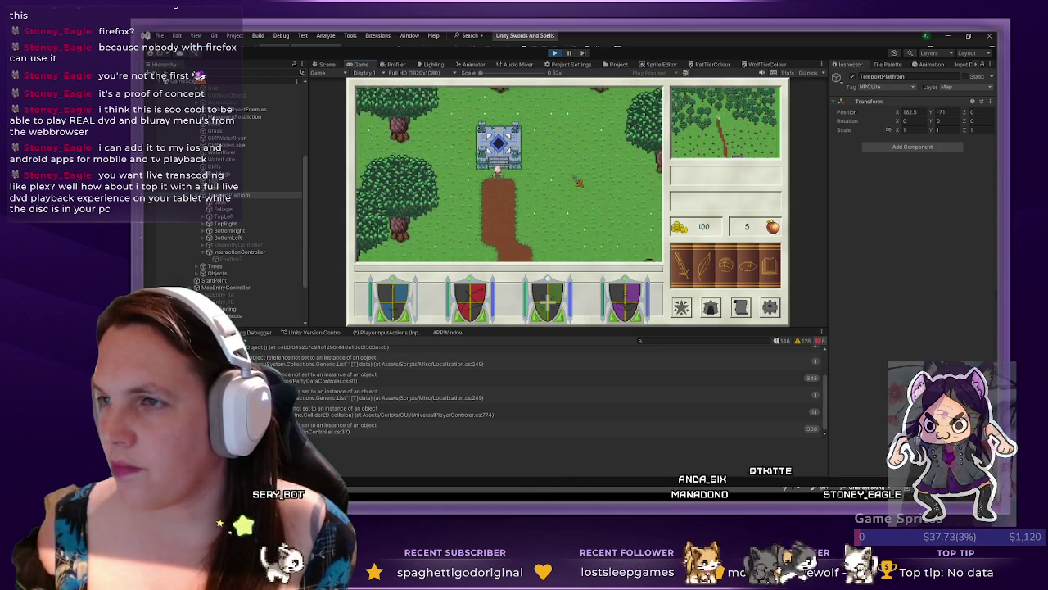
key("Up")
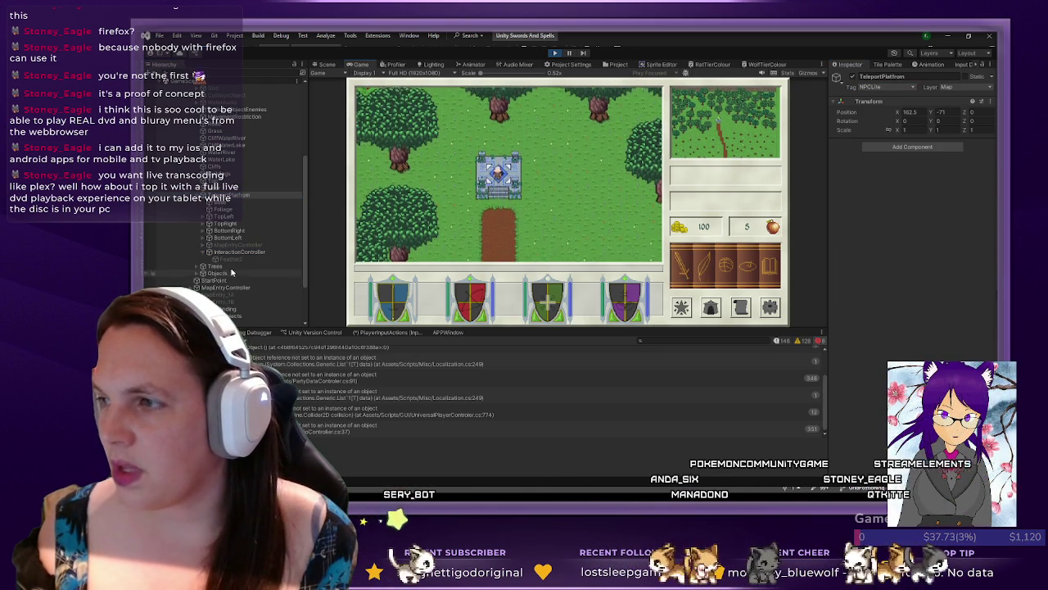
left_click(238, 252)
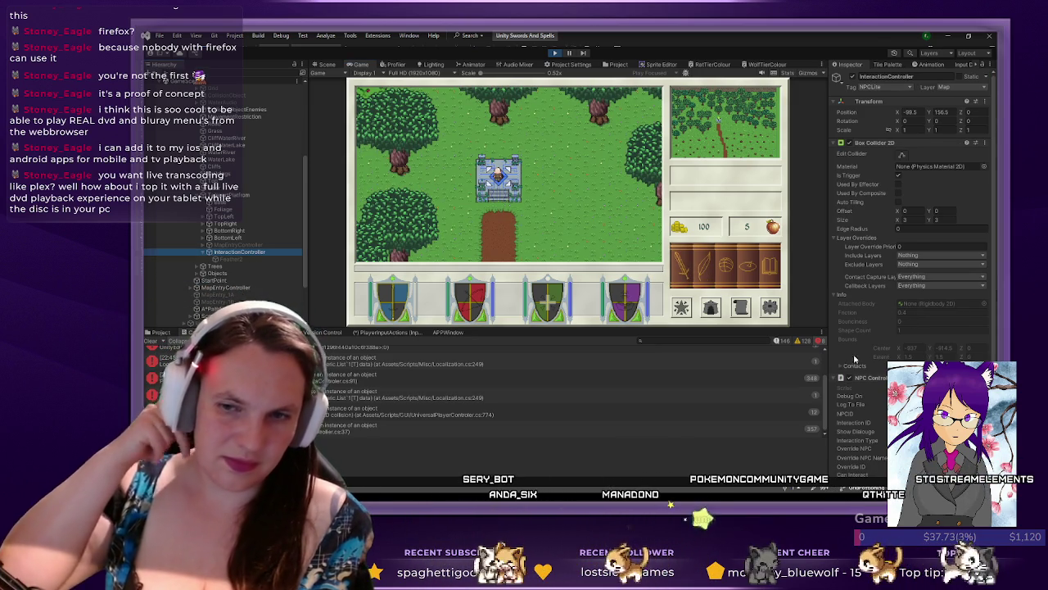
scroll(890, 306, "down", 2)
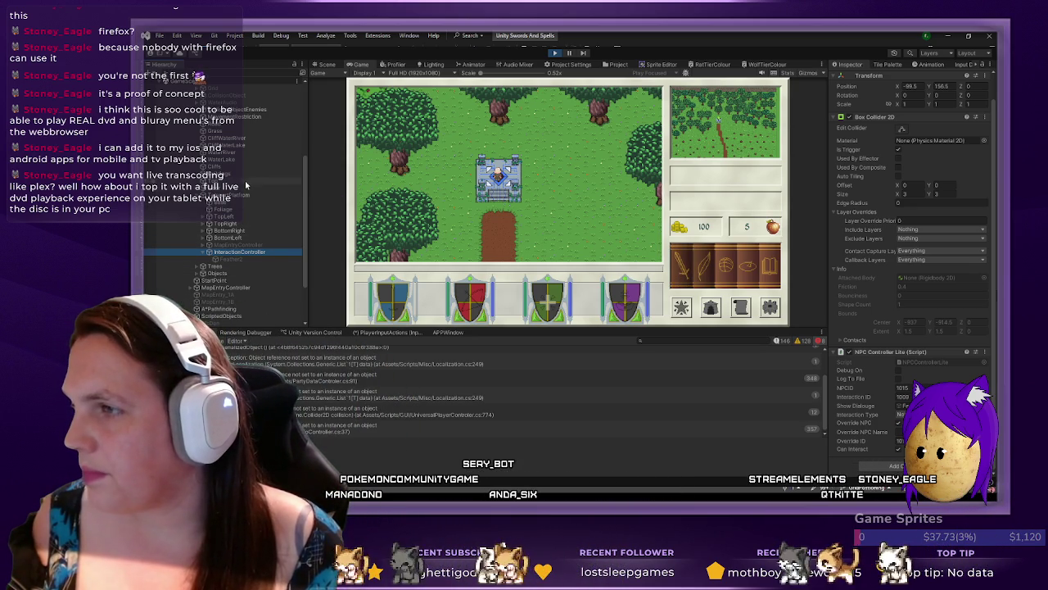
scroll(235, 197, "down", 3)
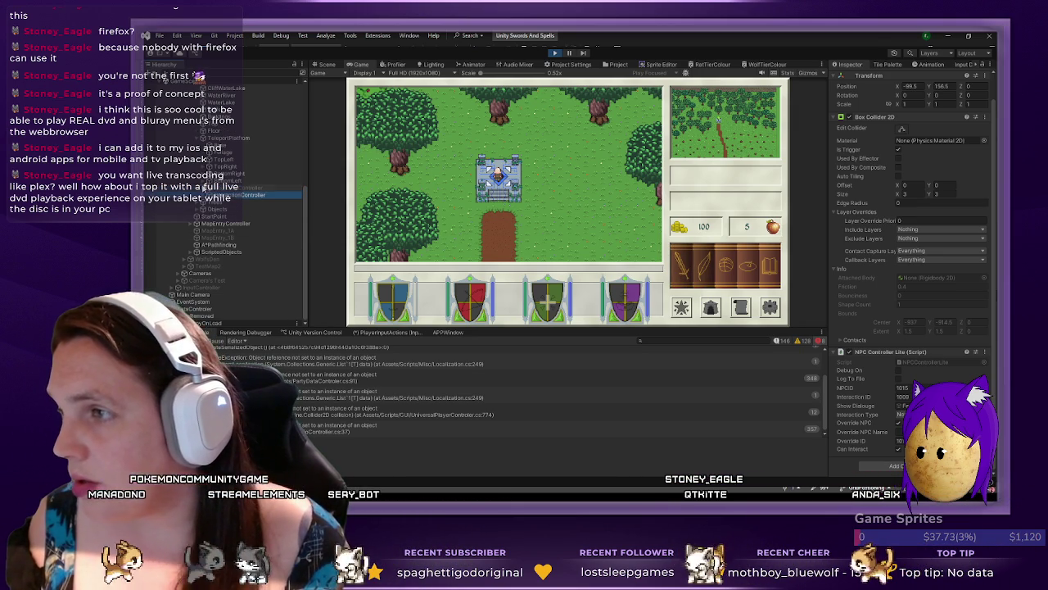
left_click(202, 189)
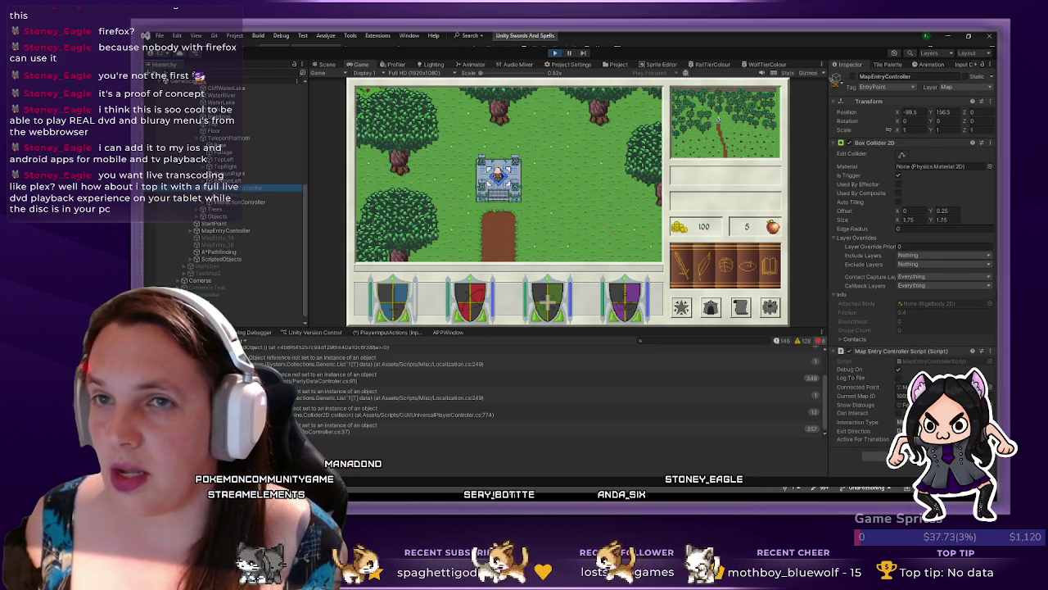
left_click(854, 77)
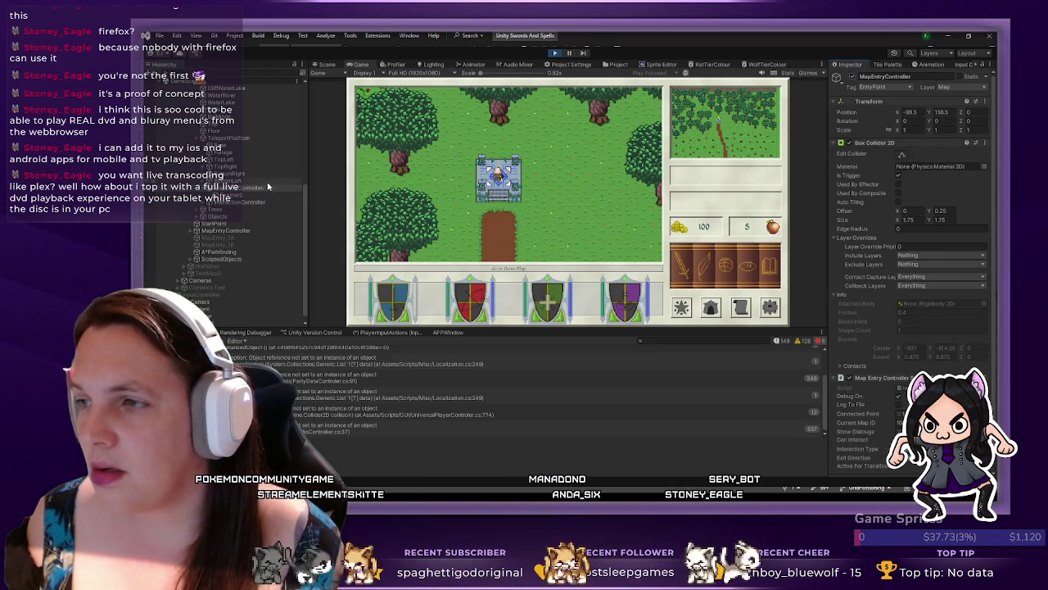
left_click(233, 198)
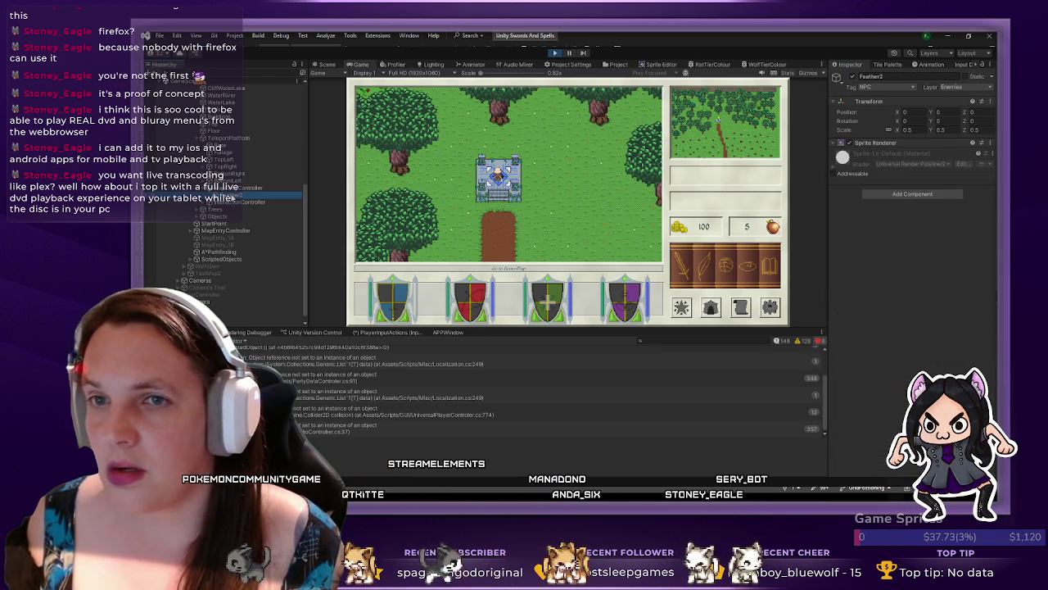
left_click(237, 211)
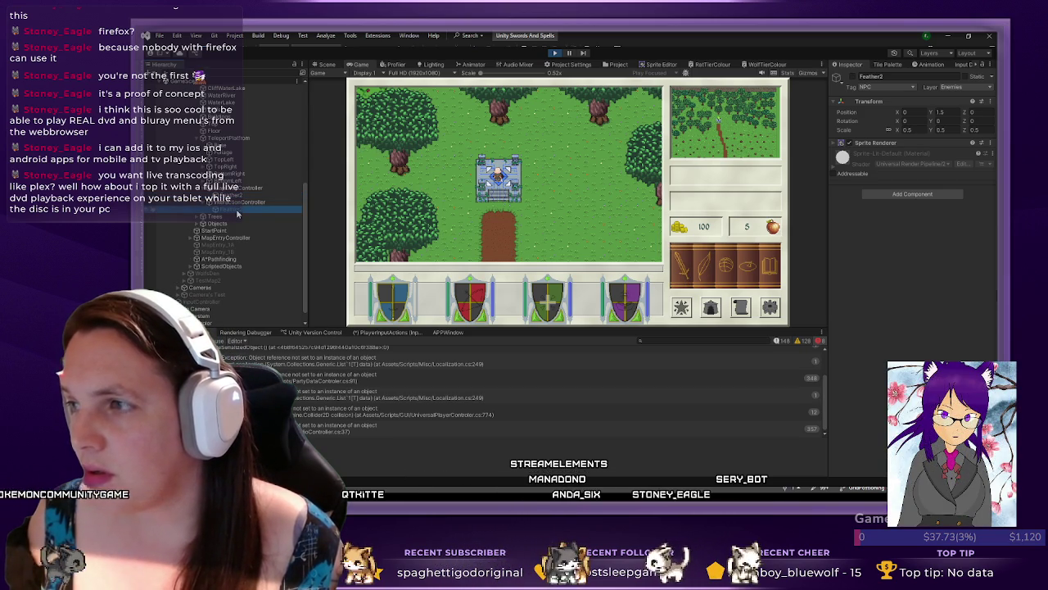
left_click(234, 195)
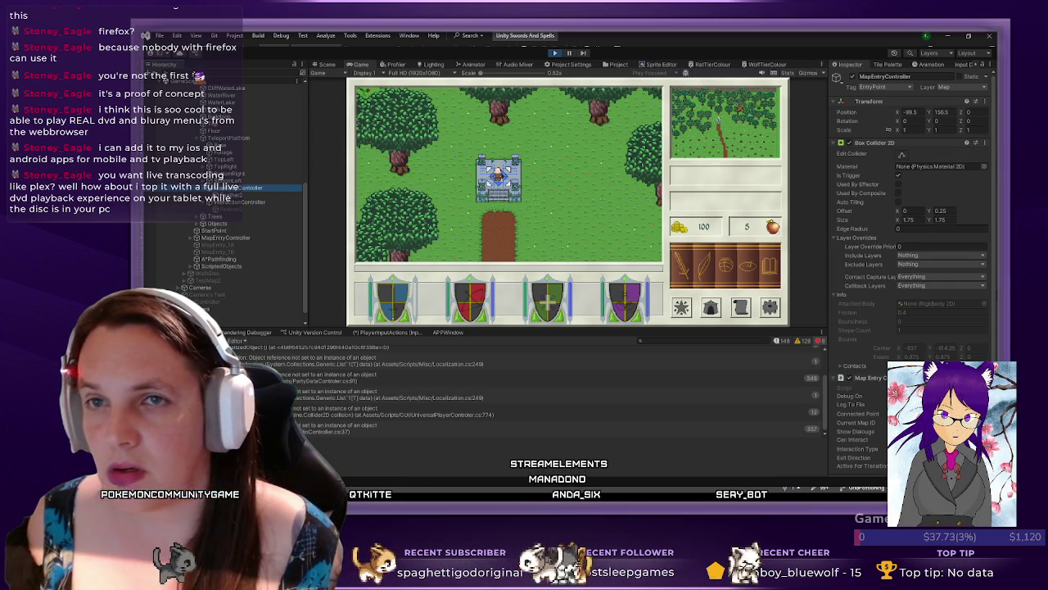
left_click(598, 146)
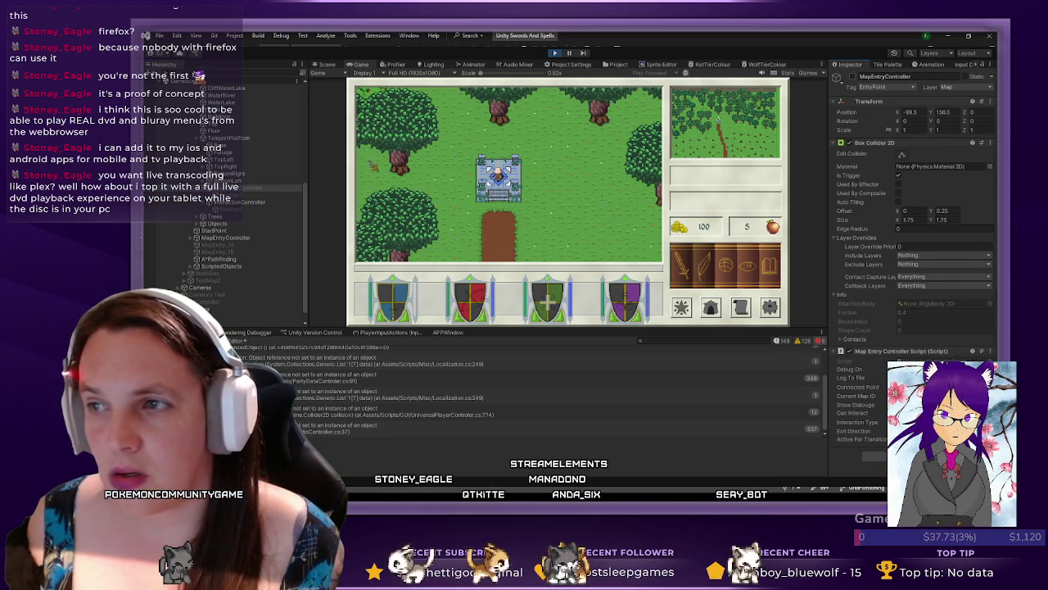
left_click(232, 203)
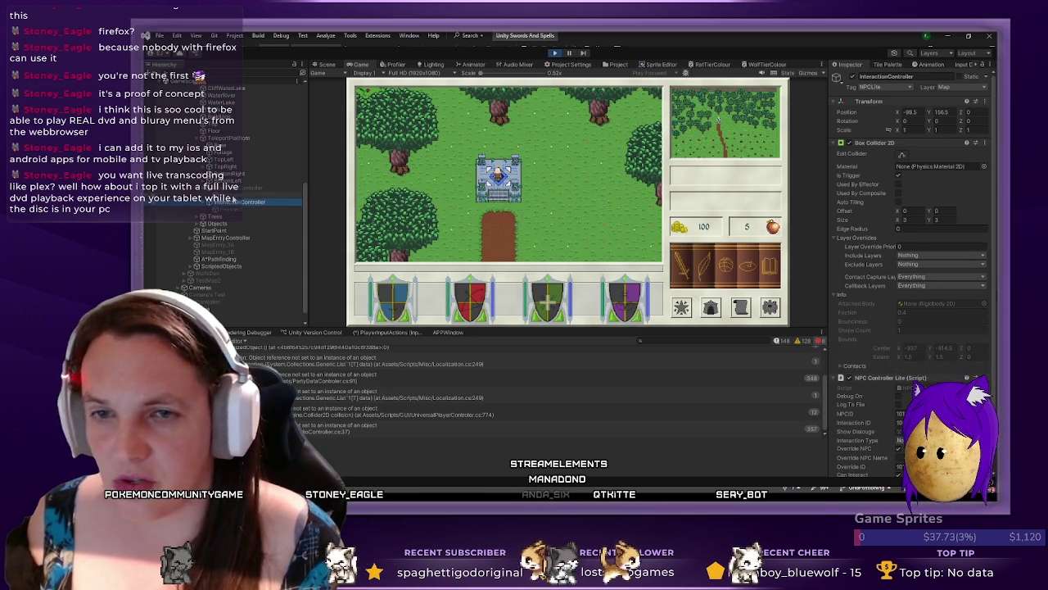
left_click(238, 187)
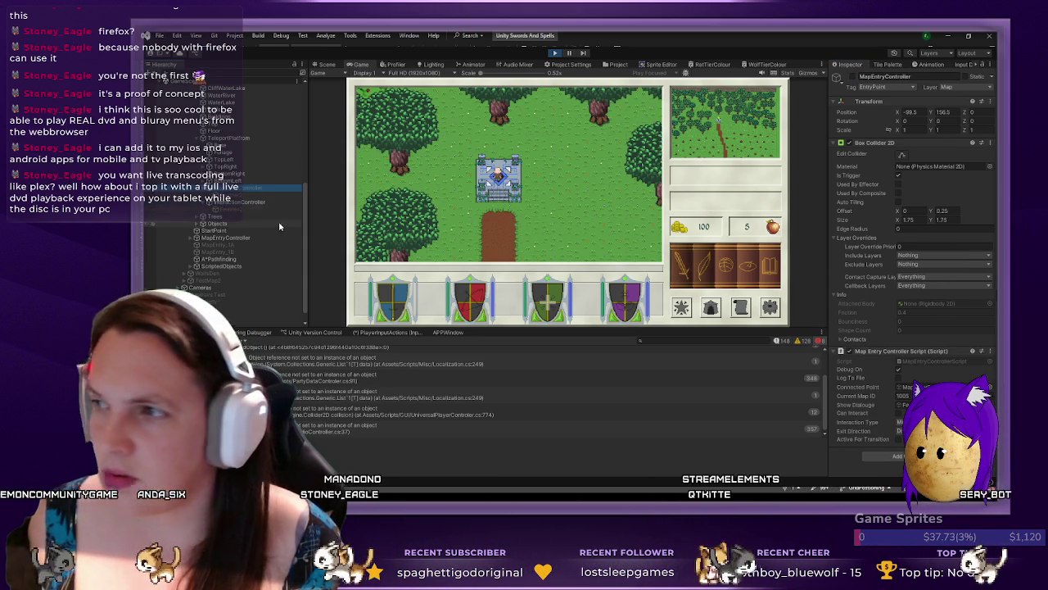
left_click(257, 202)
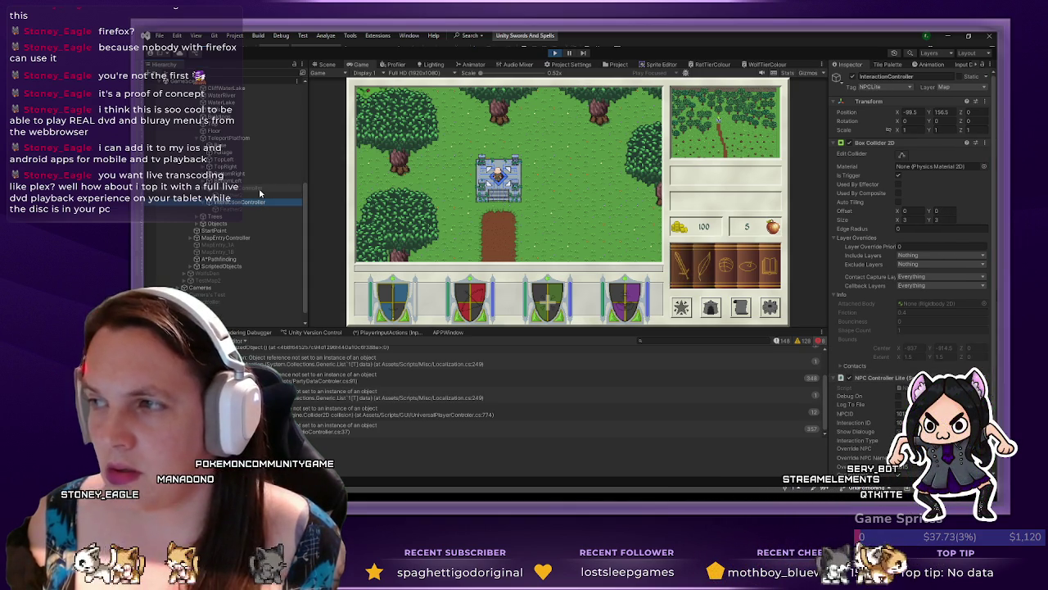
left_click(259, 189)
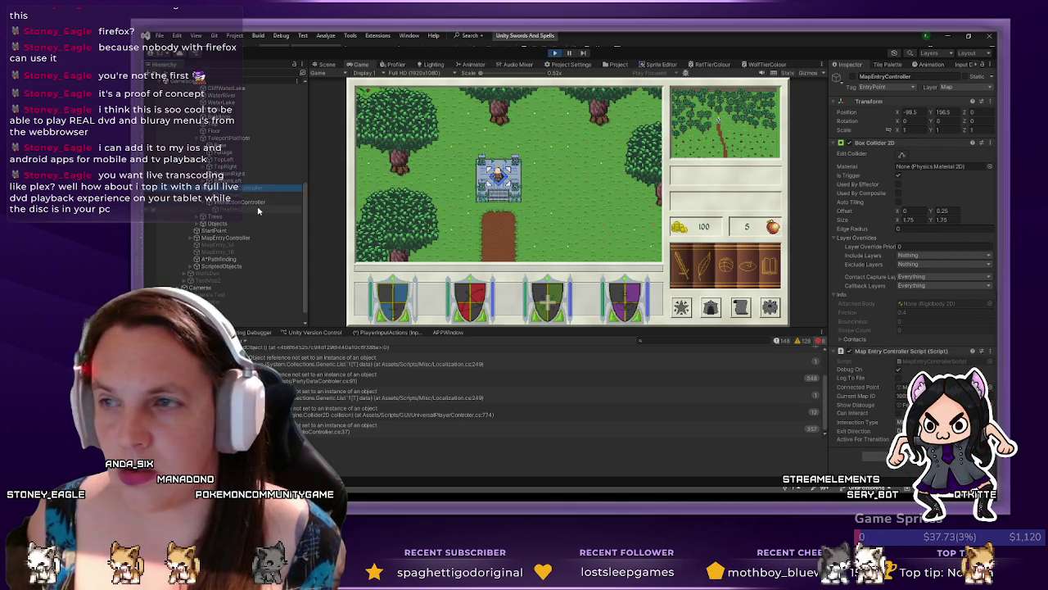
left_click(255, 203)
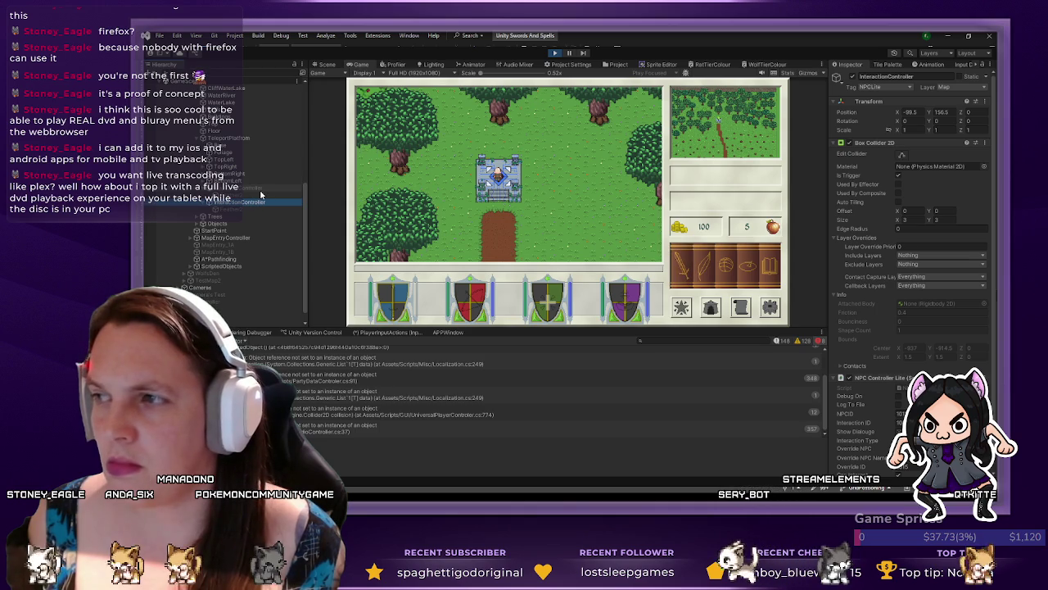
left_click(261, 190)
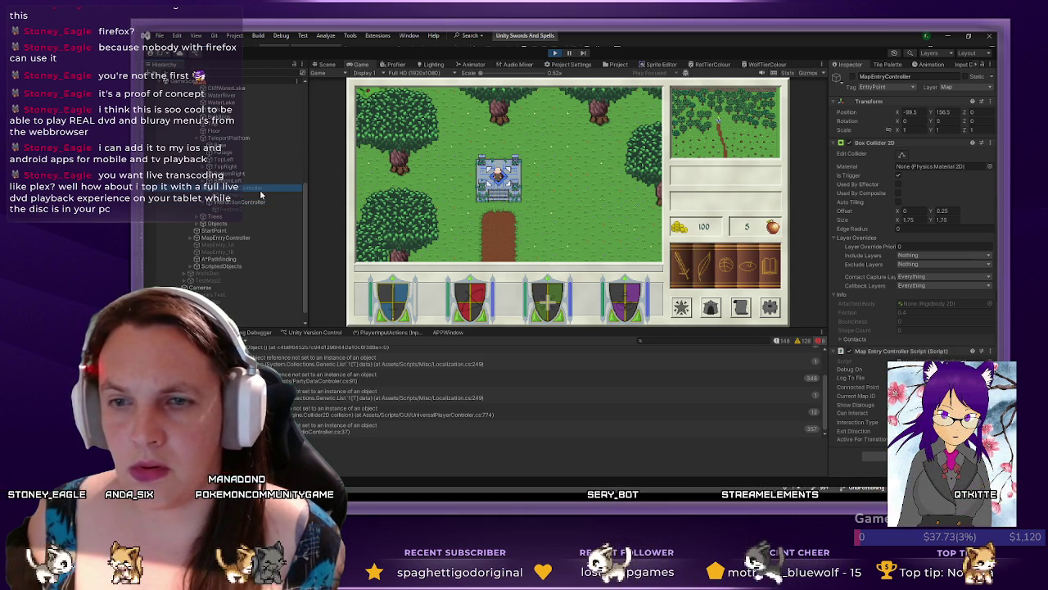
left_click(258, 203)
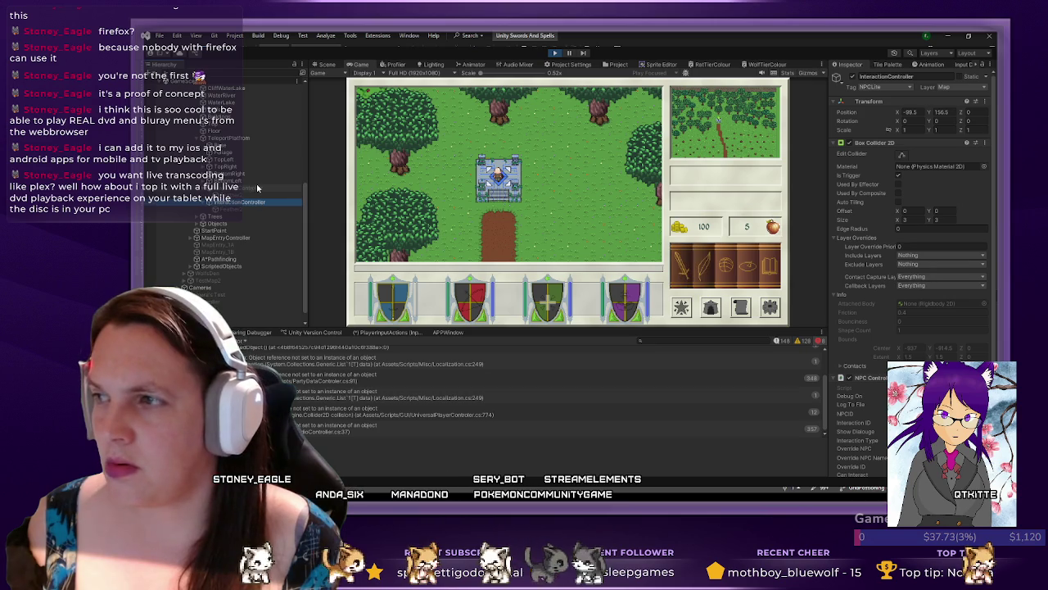
left_click(257, 188)
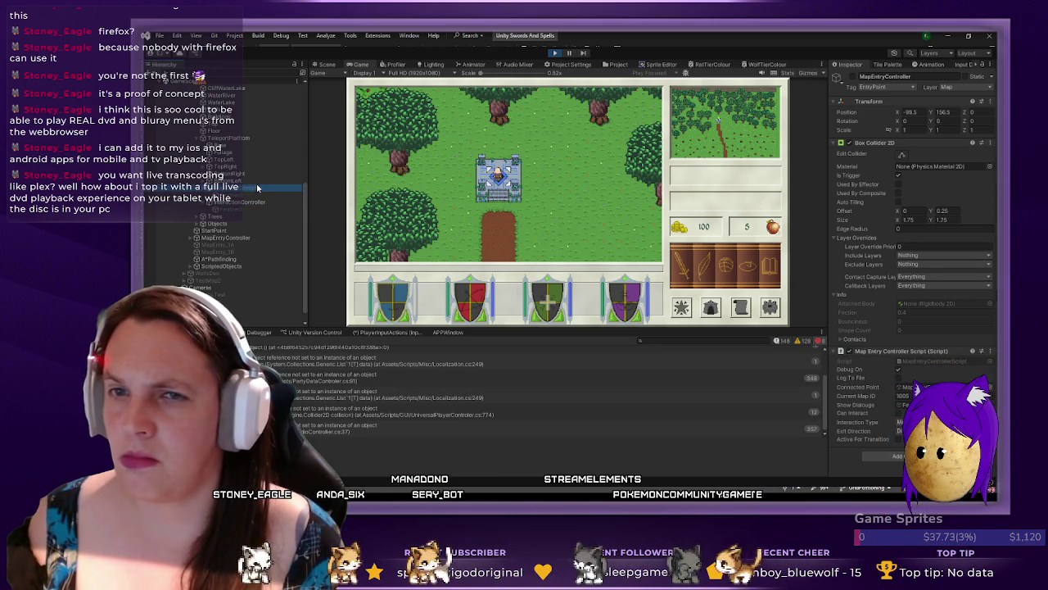
left_click(257, 202)
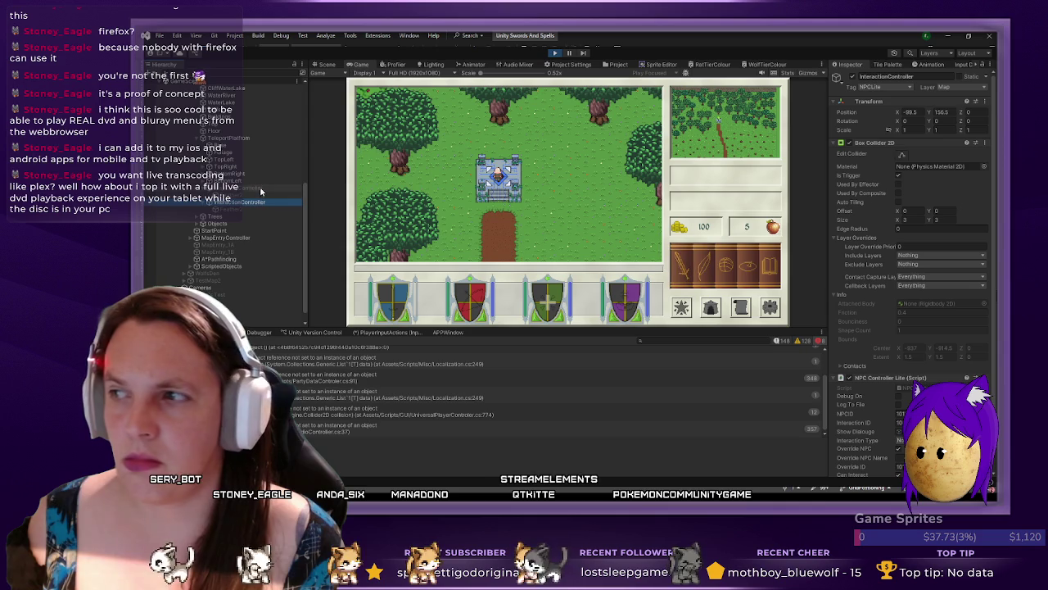
left_click(261, 189)
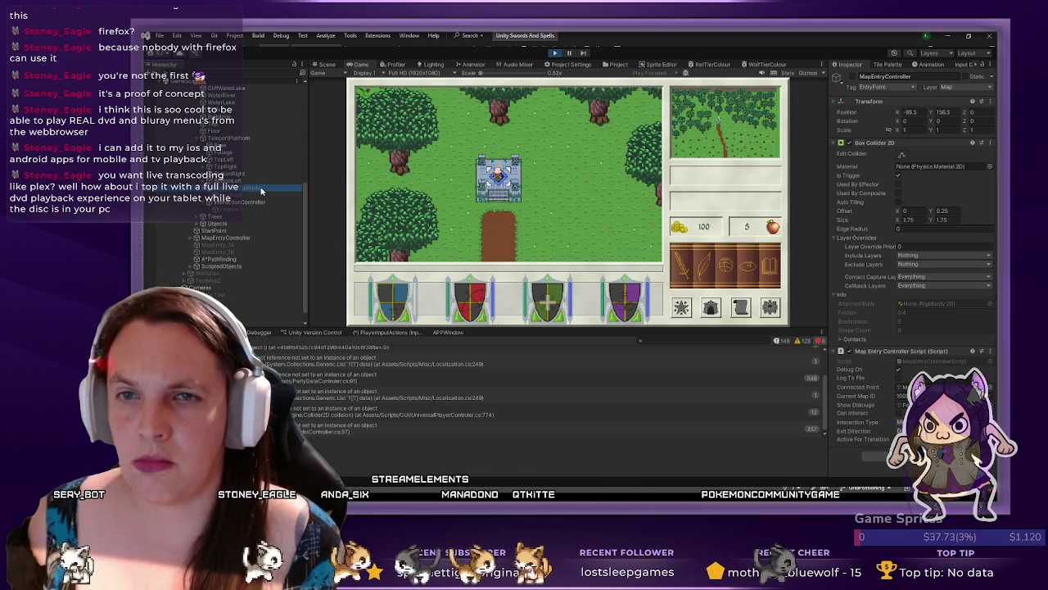
left_click(258, 203)
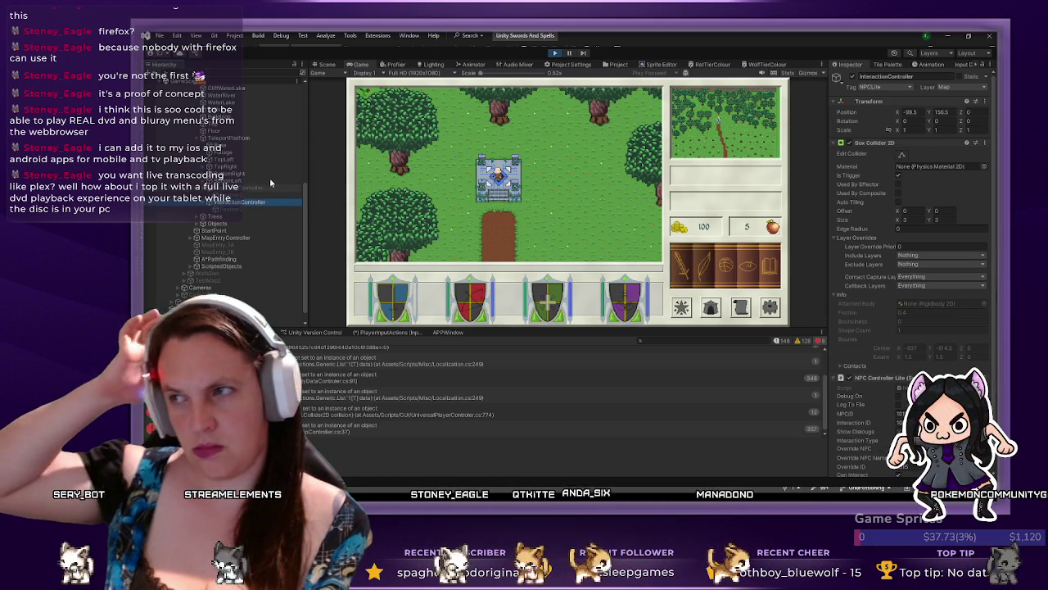
left_click(262, 189)
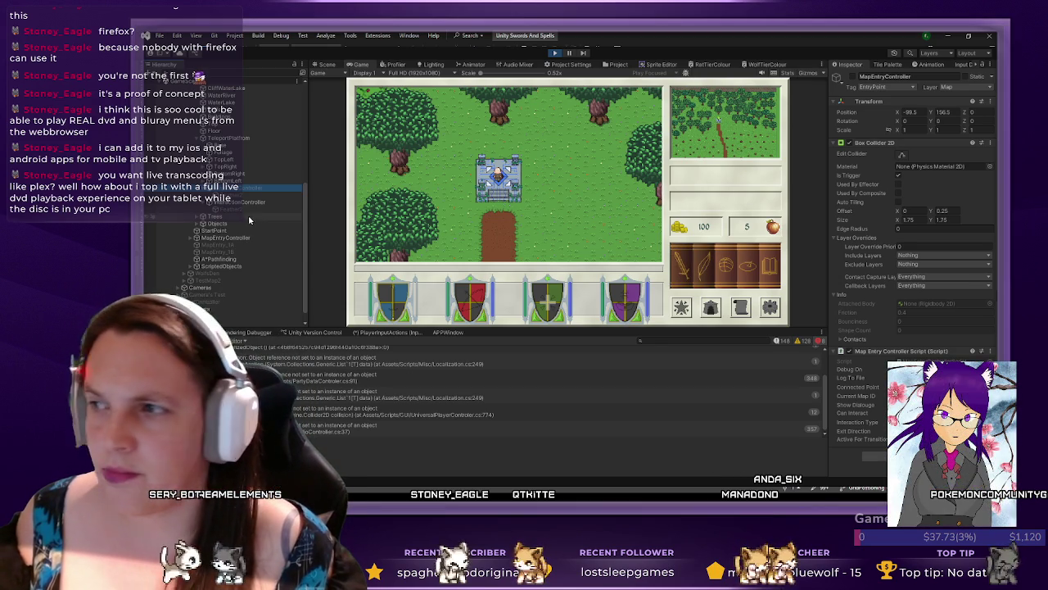
left_click(246, 201)
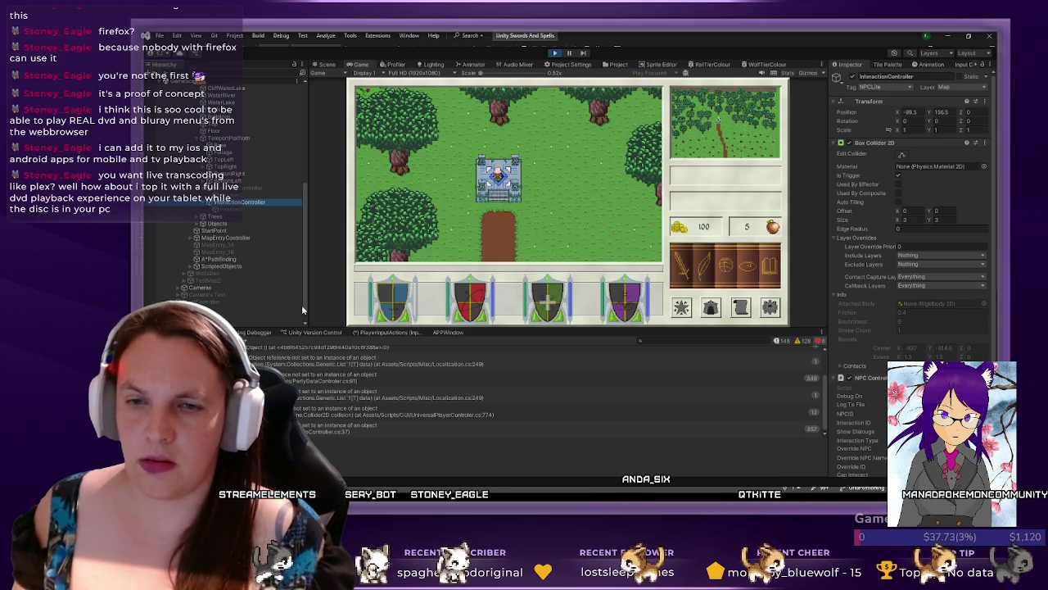
scroll(904, 370, "down", 2)
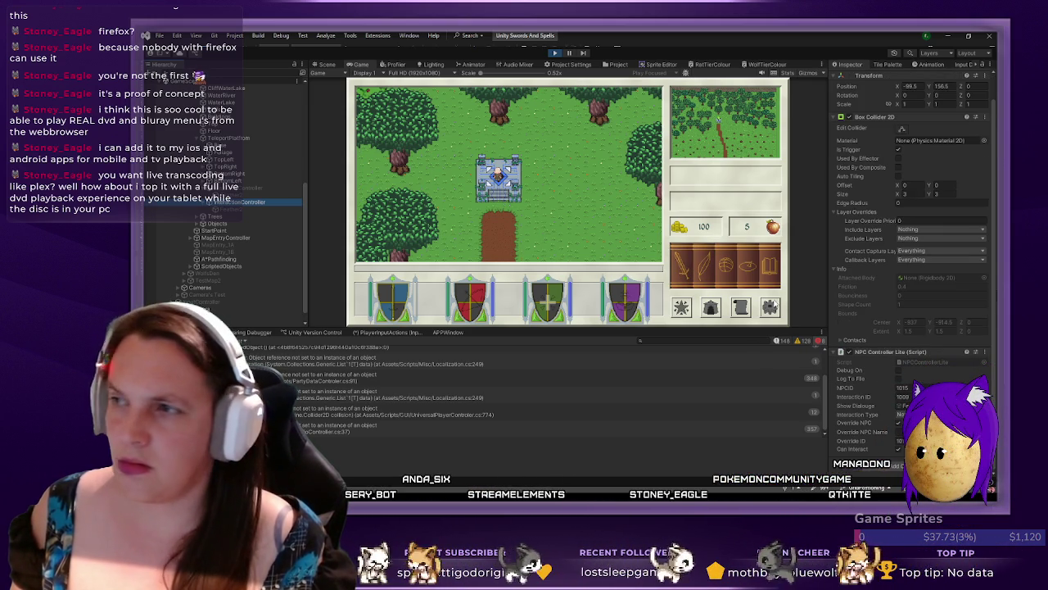
left_click(246, 188)
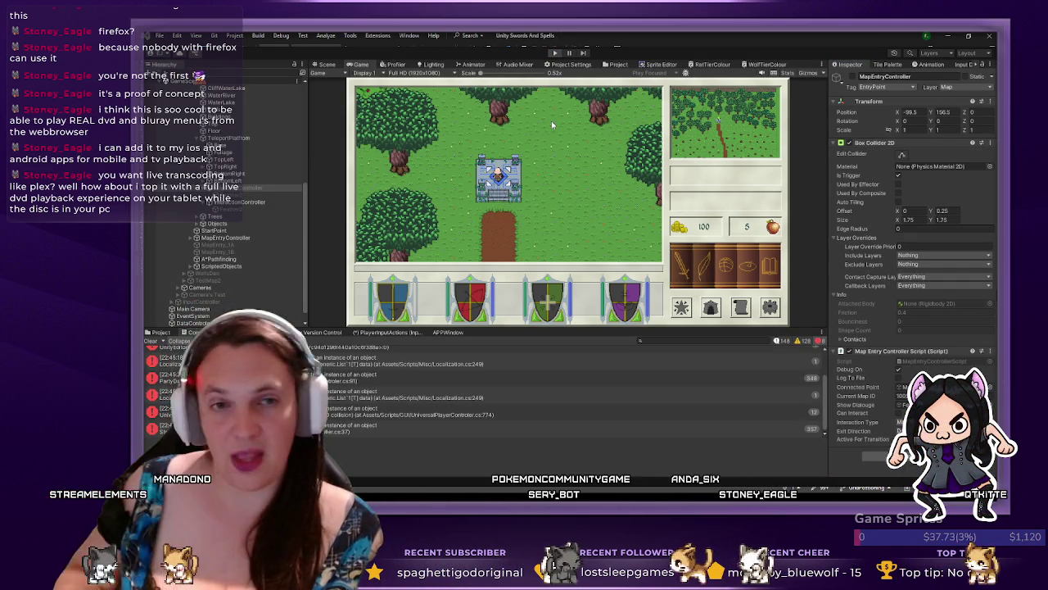
key("ctrl+p")
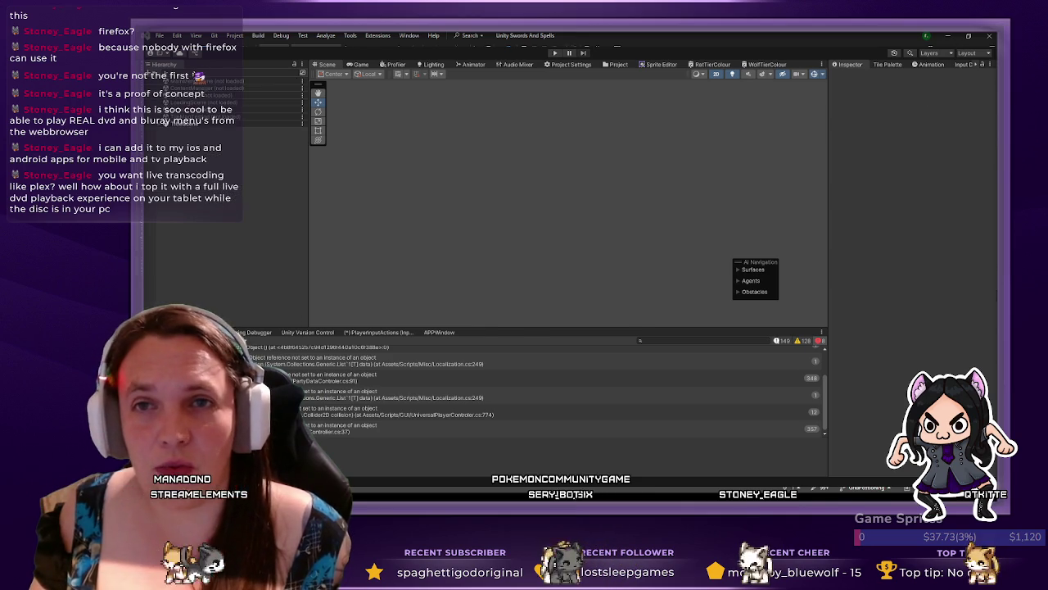
- Switch to Visual Studio showing UniversalPlayerController.cs
key("alt+Tab")
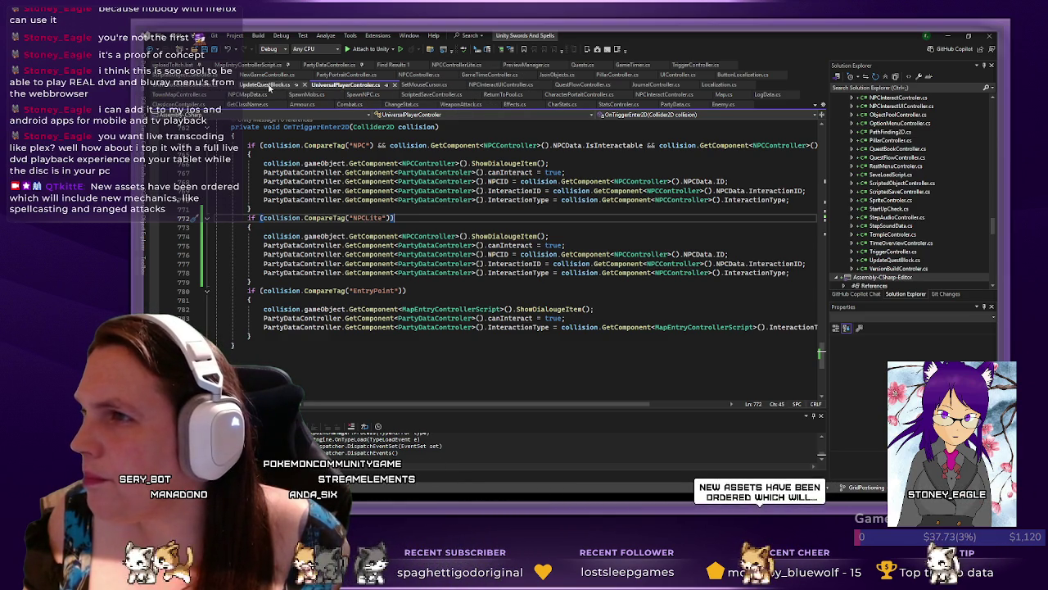
- Change line 774 to GetComponent<NPCControllerLite>, then minimise Visual Studio
left_click(457, 236)
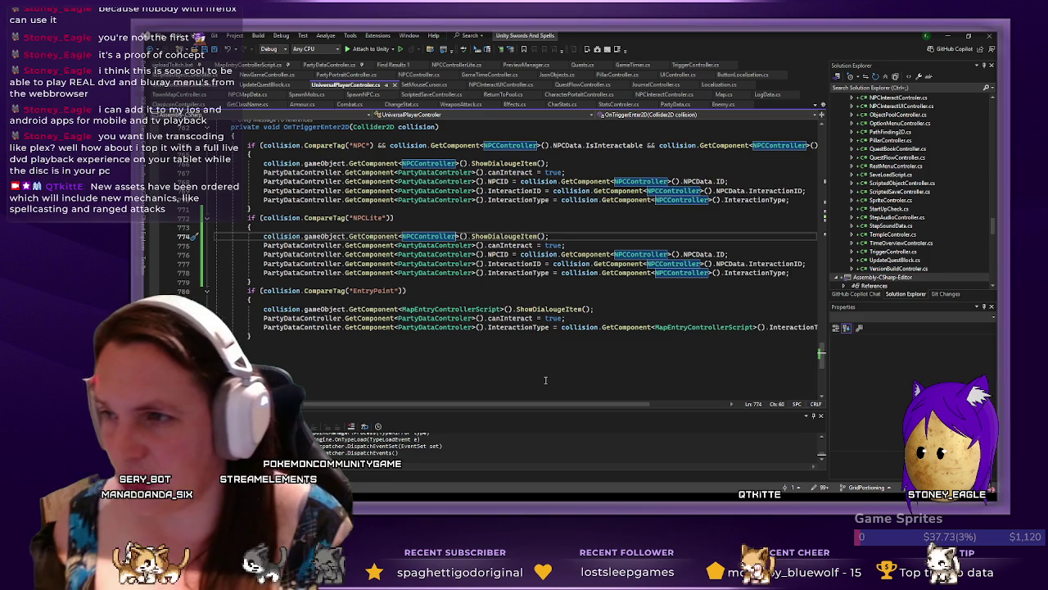
type("Lite")
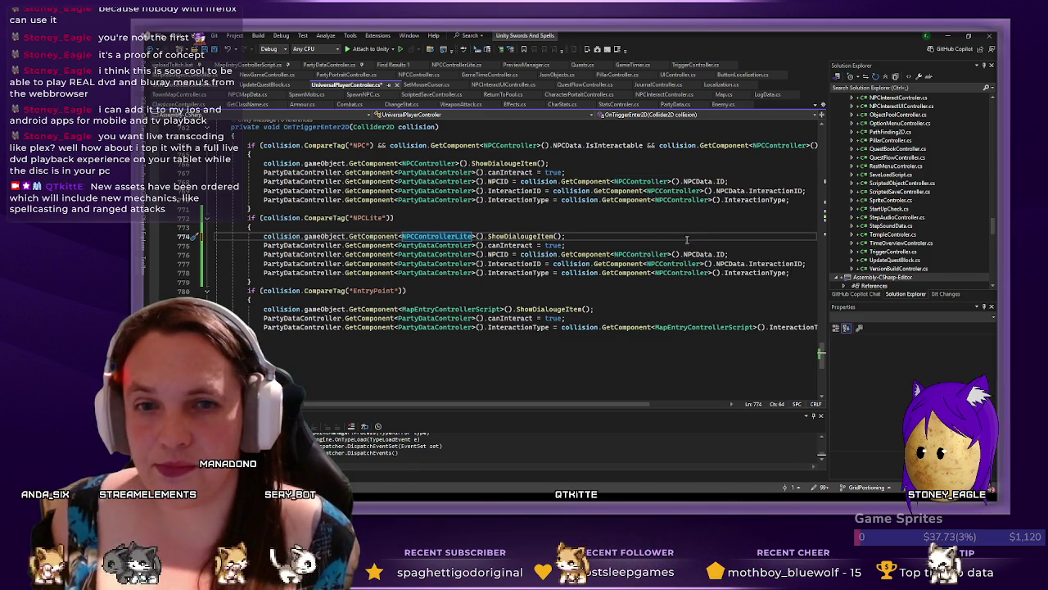
double_click(443, 236)
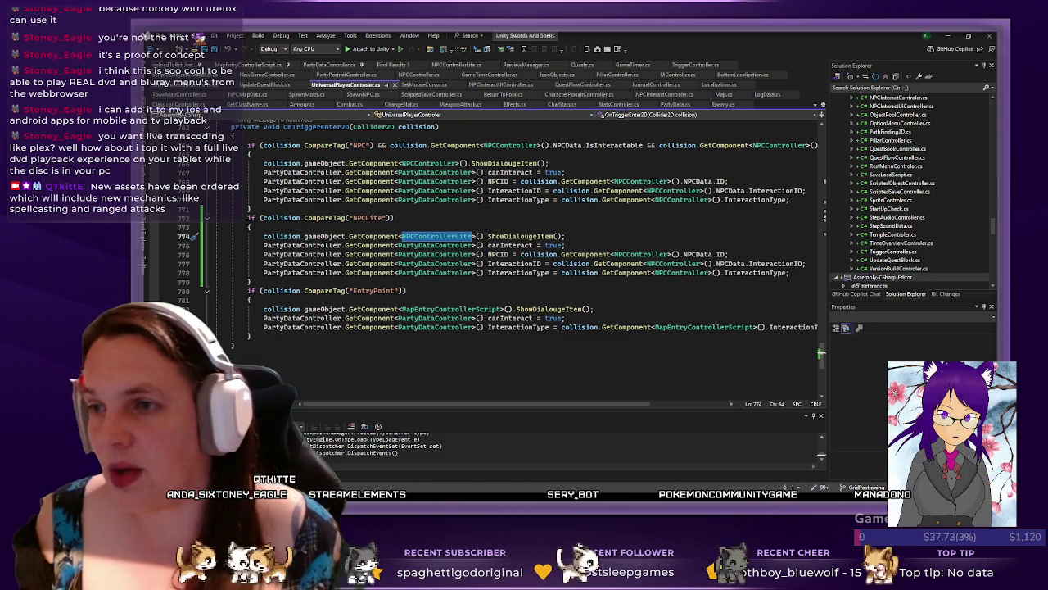
left_click(946, 37)
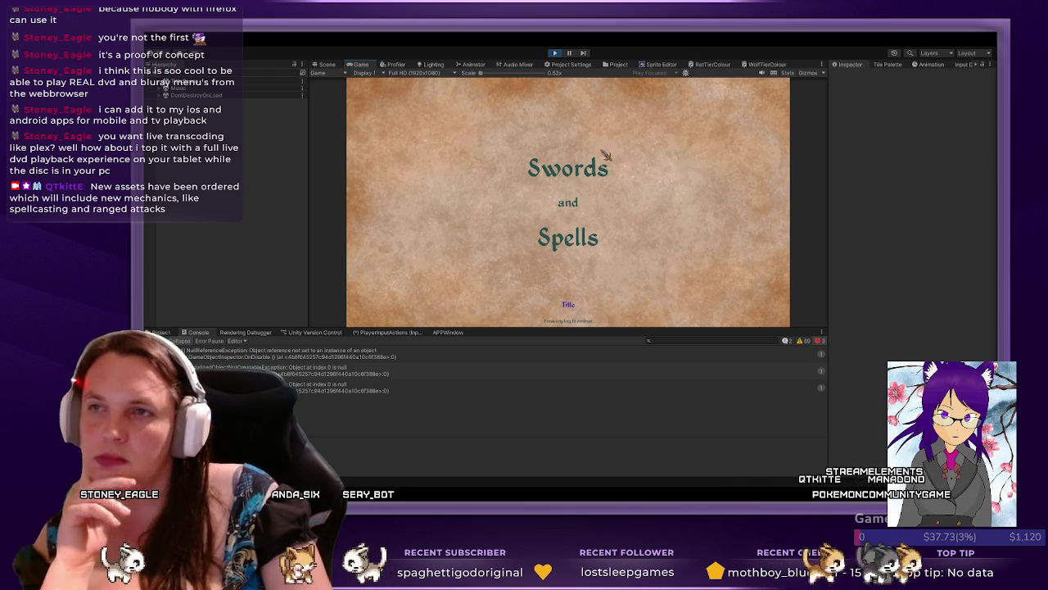
- Pass the title screen, open the saved games list, and load the QuestLineTest2 save
left_click(651, 170)
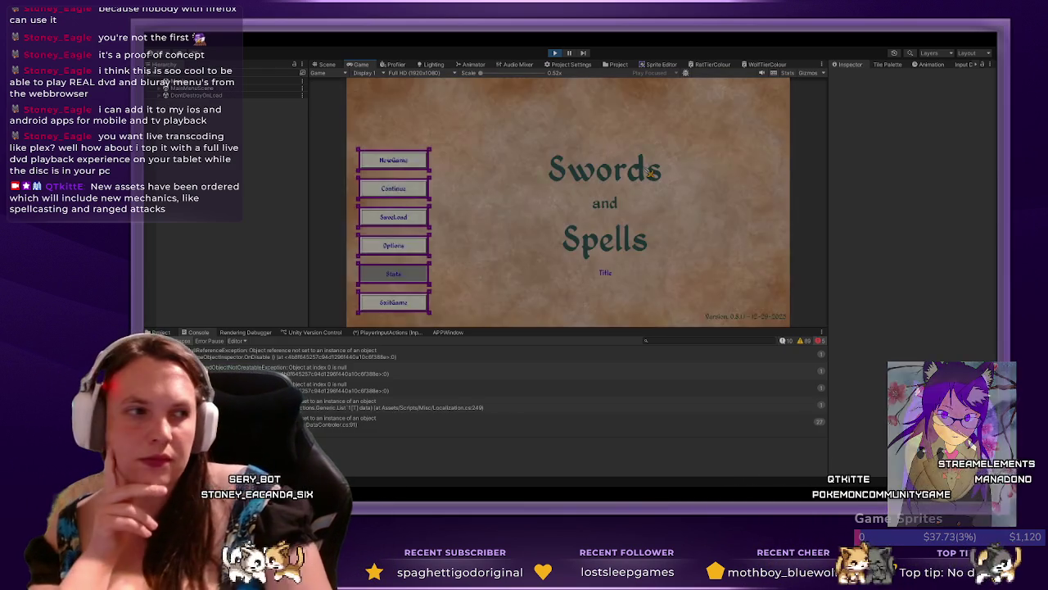
left_click(400, 216)
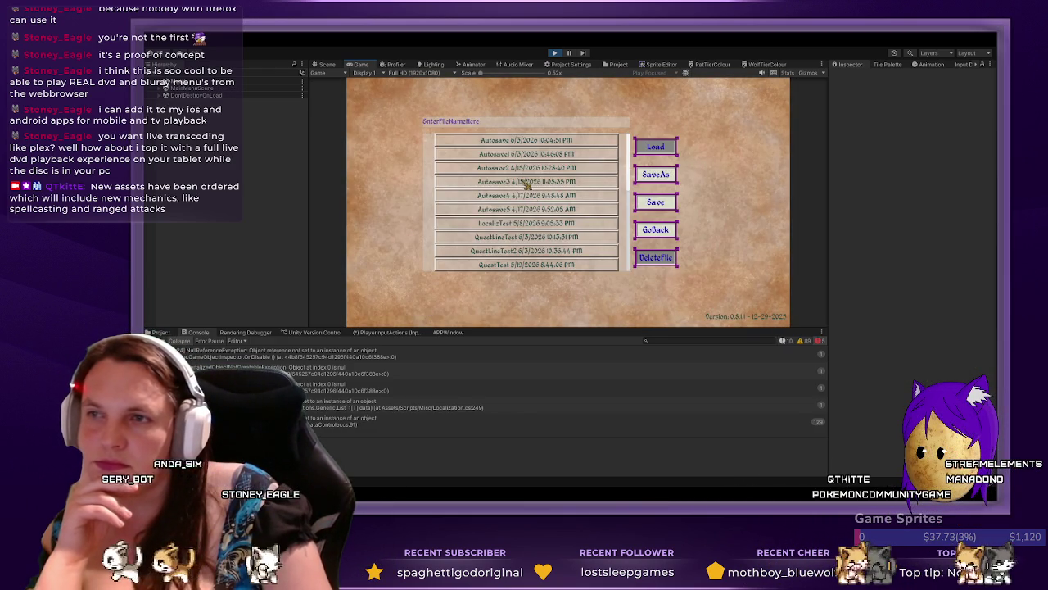
left_click(665, 150)
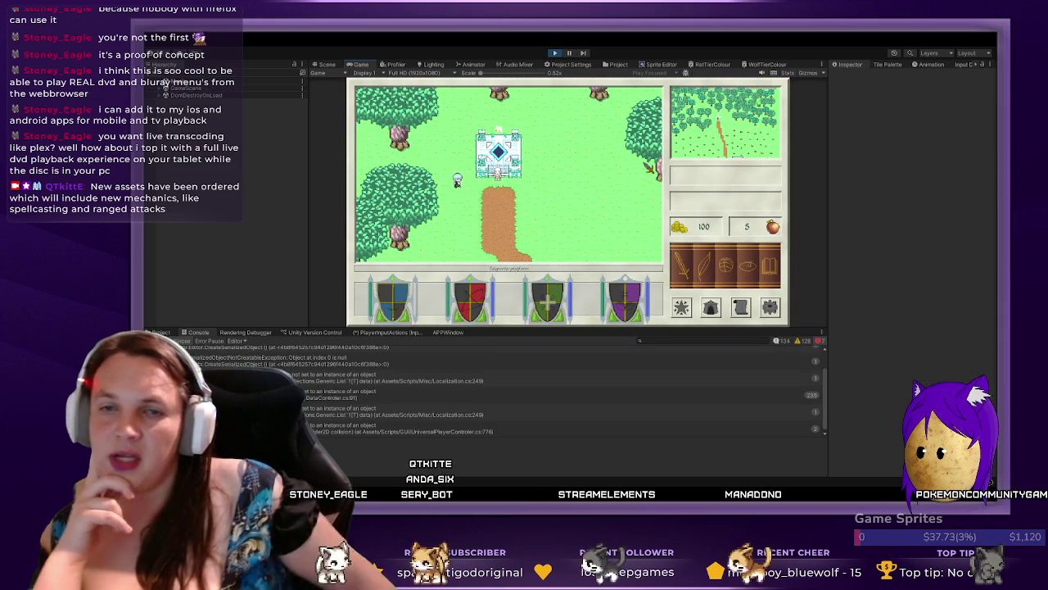
- Walk the player onto the teleport platform, trigger its interaction dialogue, then close it
key("d")
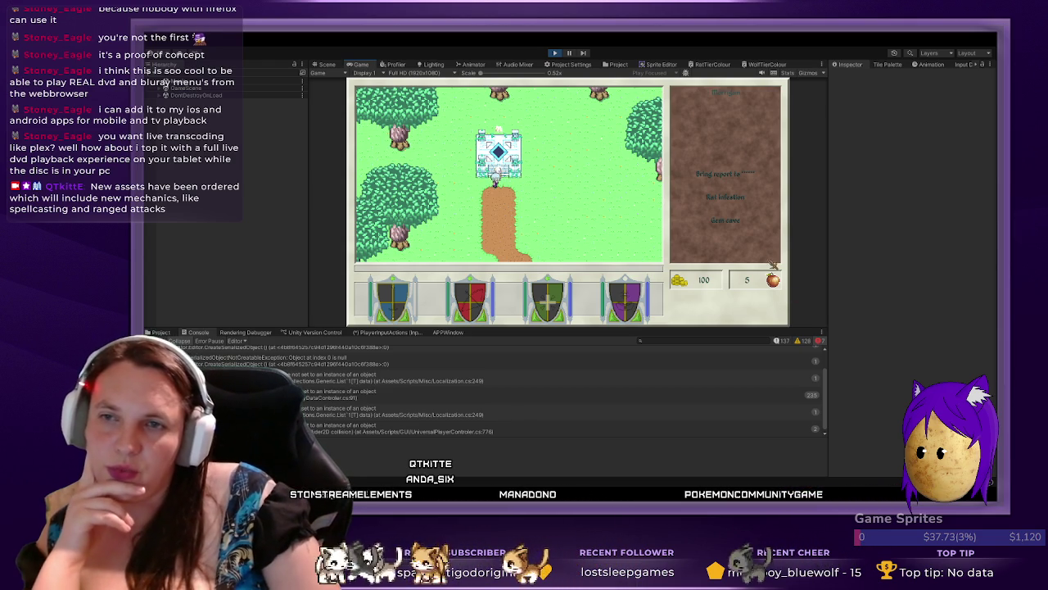
key("w")
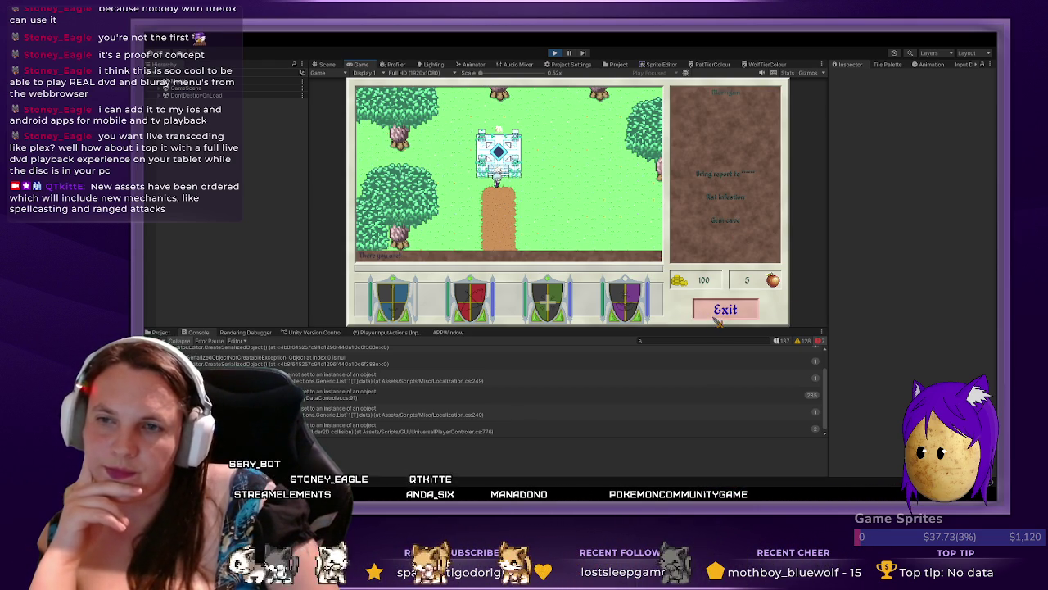
left_click(715, 319)
key("w")
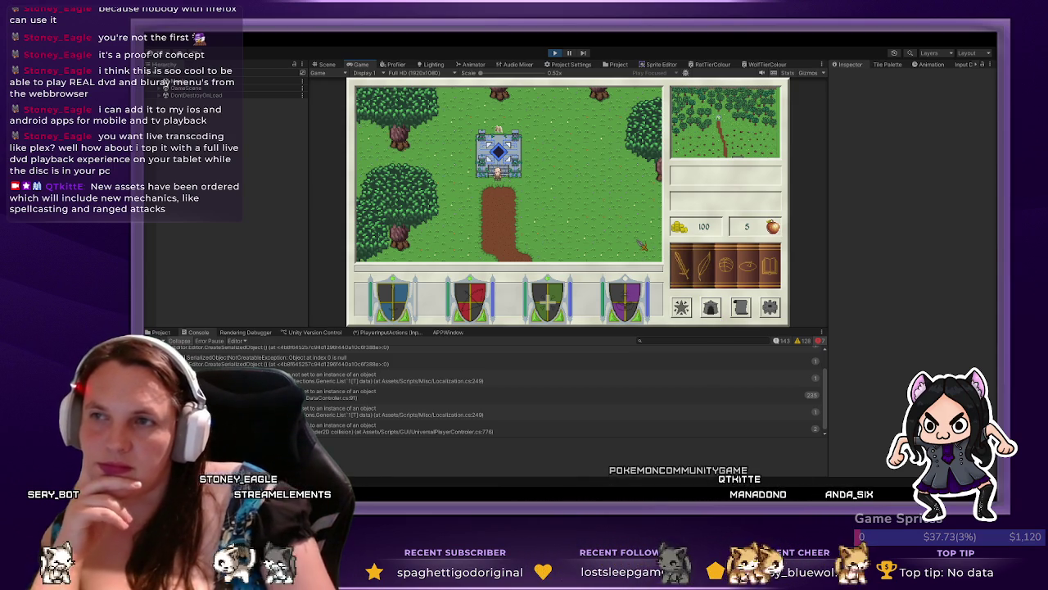
- Walk the player south off the castle teleporter and north back onto it, twice
key("s")
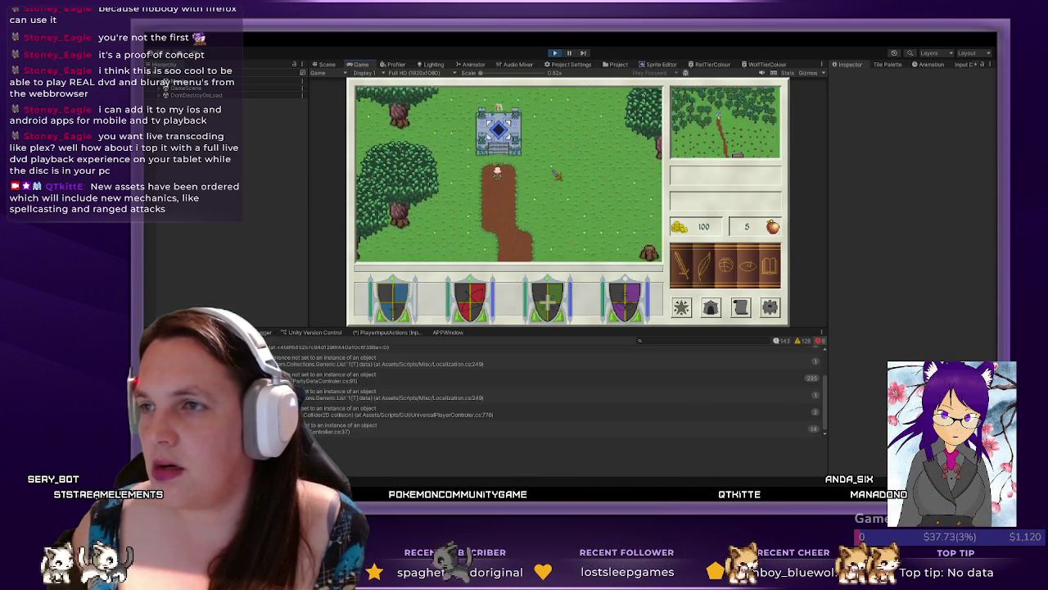
key("w")
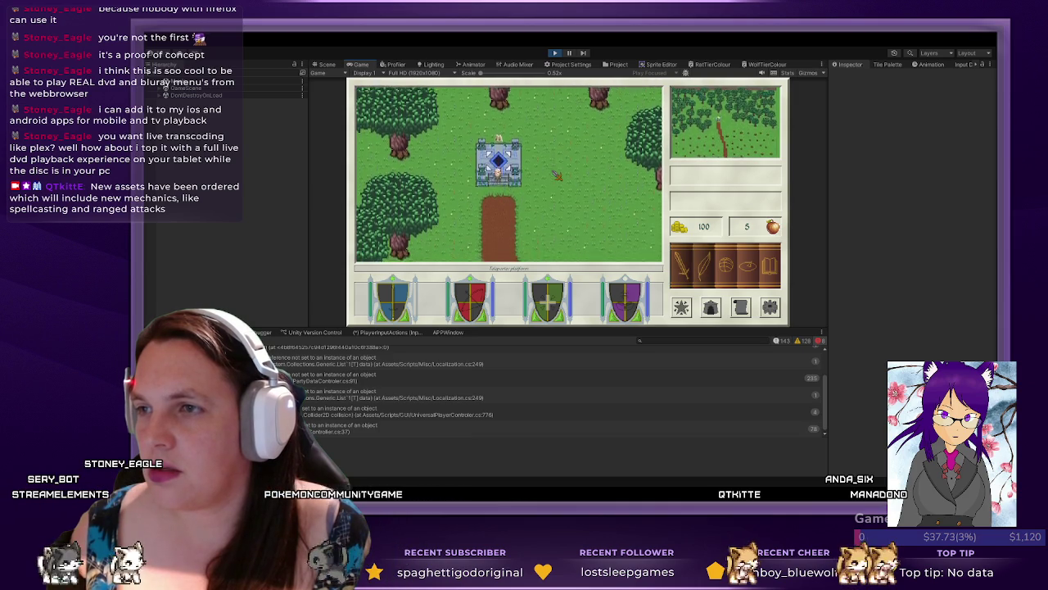
key("s")
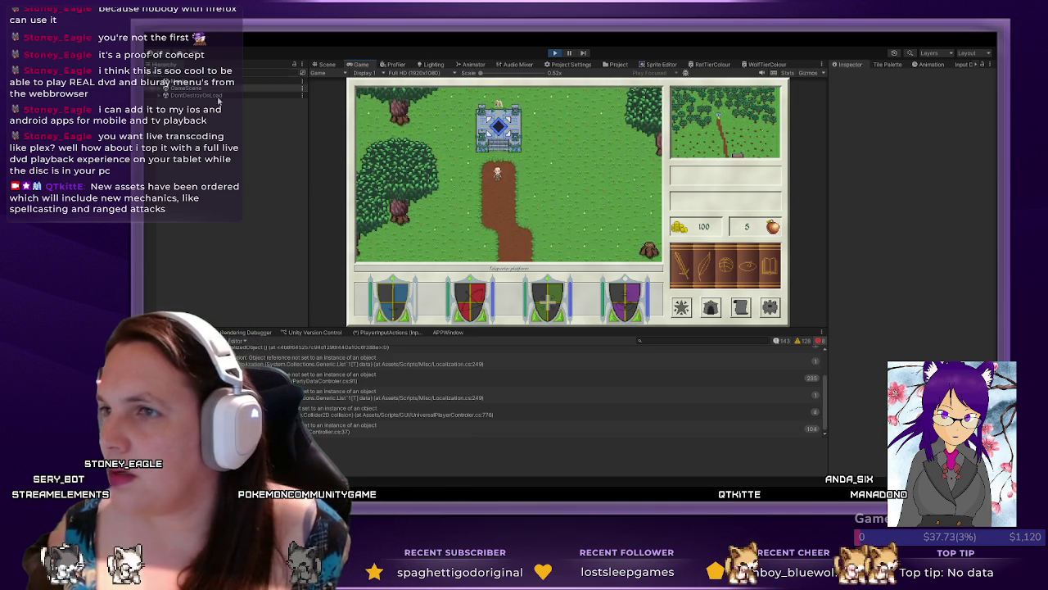
key("w")
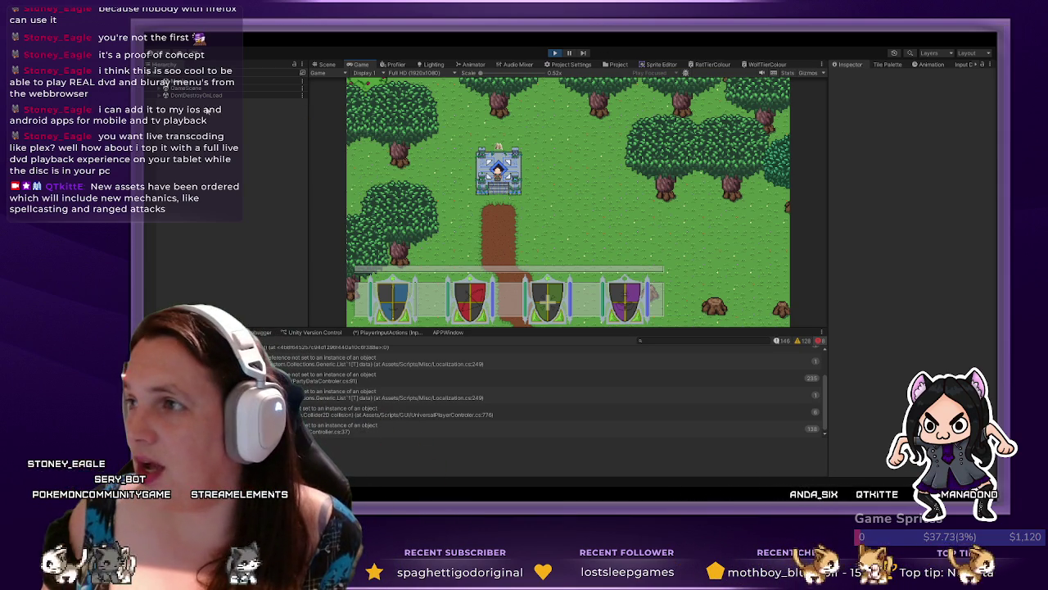
- Expand DemoMap > DemoGrid down to TeleportPlatform and inspect InteractionController's child object
left_click(160, 94)
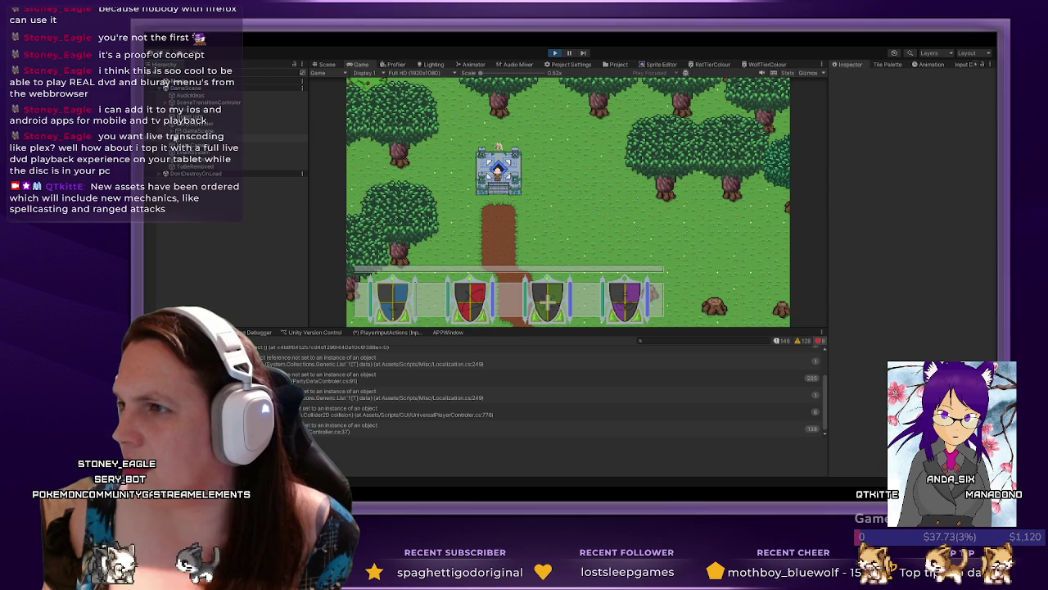
left_click(172, 166)
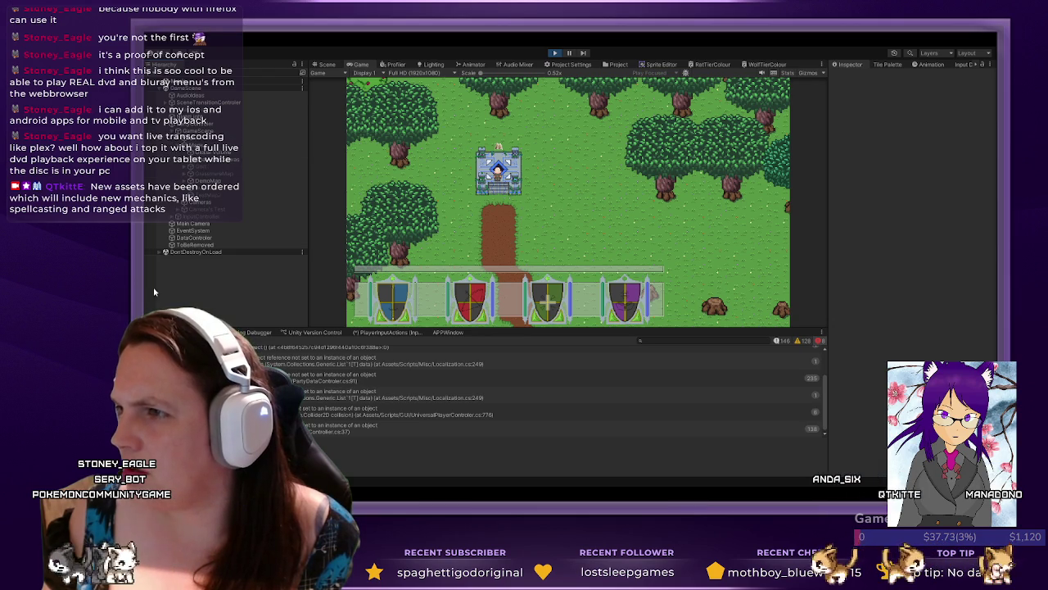
left_click(183, 181)
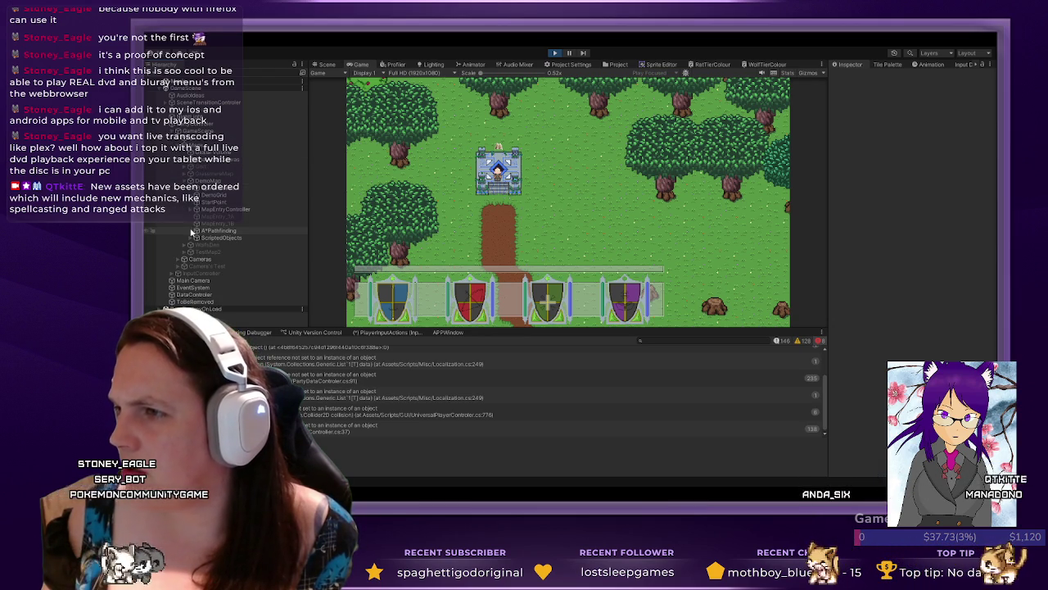
left_click(213, 195)
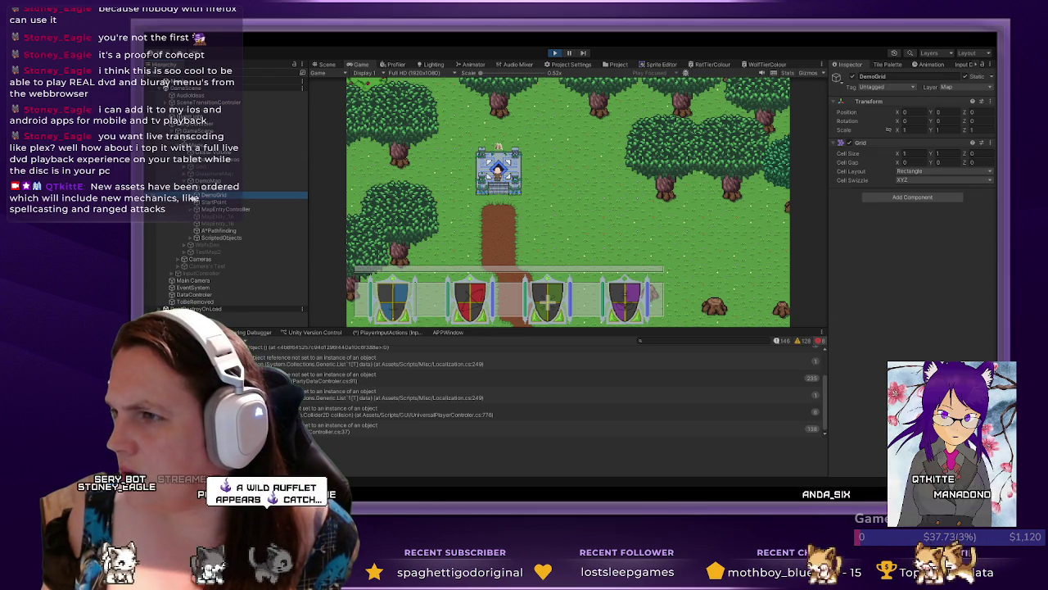
left_click(197, 195)
scroll(190, 258, "down", 2)
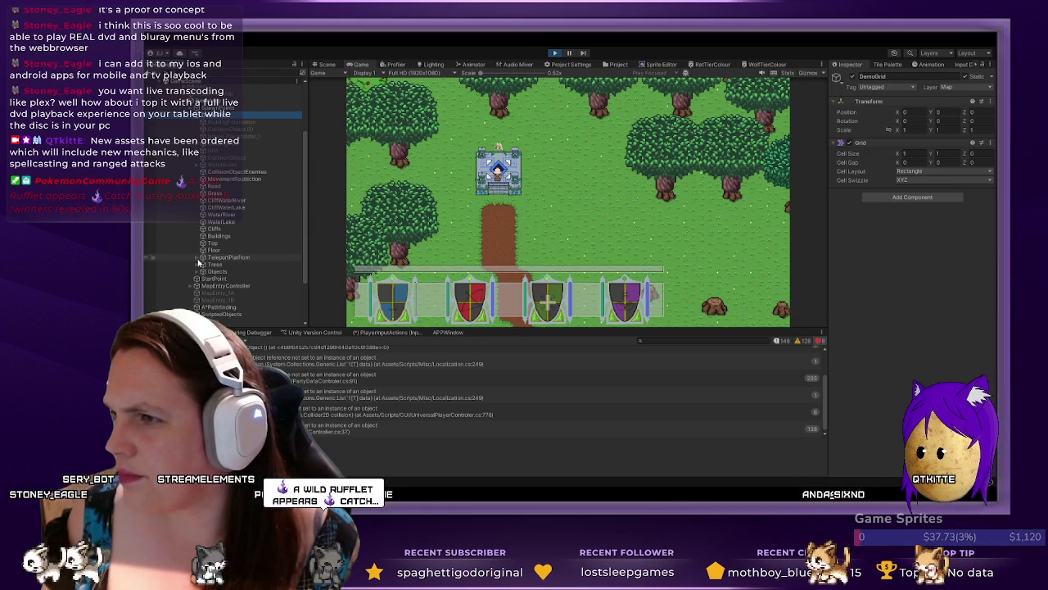
scroll(219, 217, "down", 3)
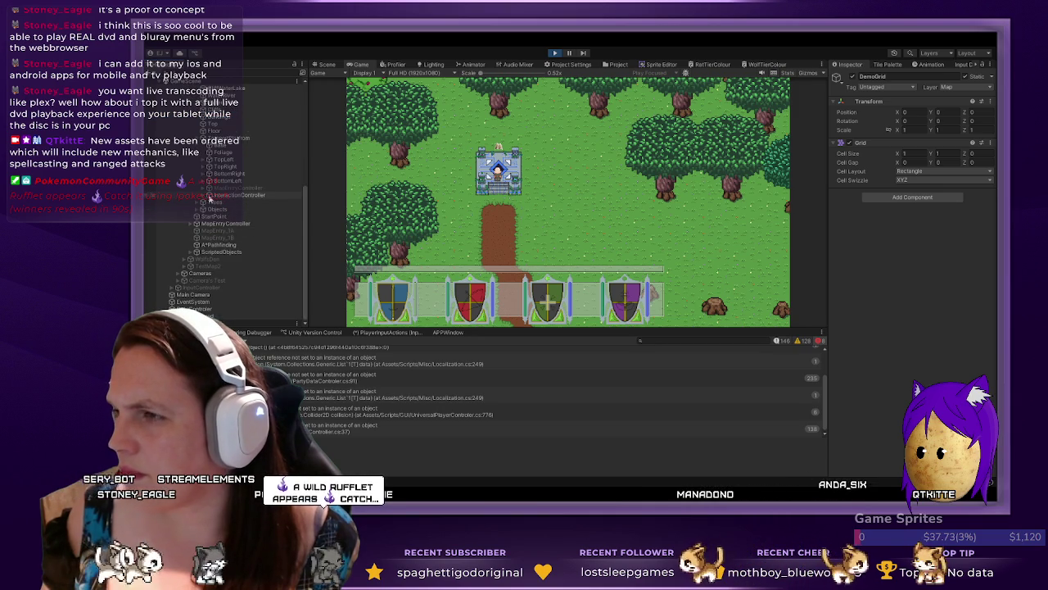
left_click(204, 196)
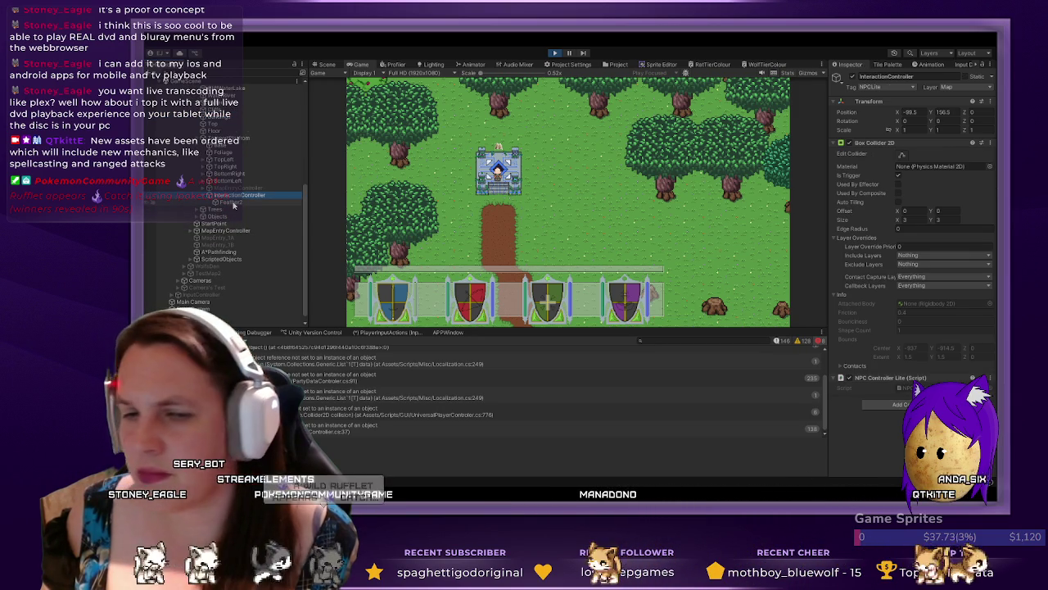
left_click(233, 204)
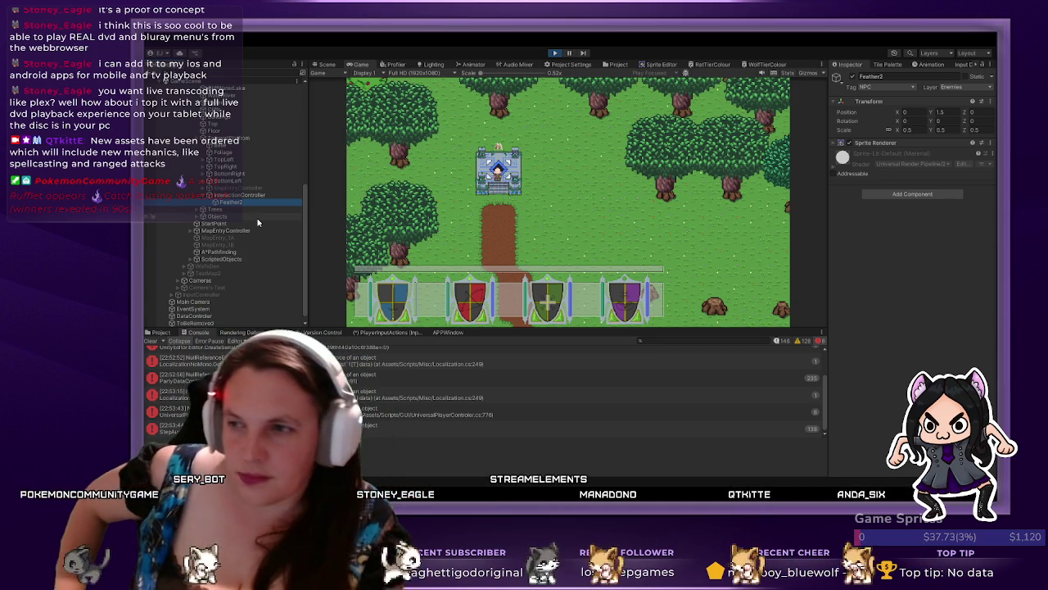
scroll(482, 407, "up", 2)
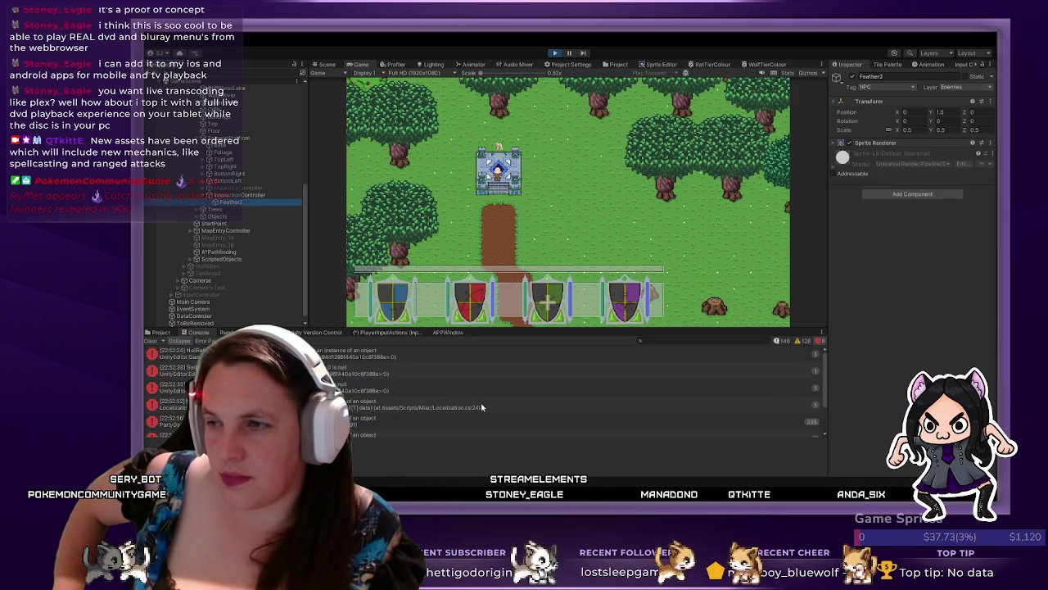
scroll(482, 407, "down", 2)
- Check the latest console error, inspect the ScriptedInteraction and NPCInteract UI objects, and restore the game's side panel
left_click(452, 430)
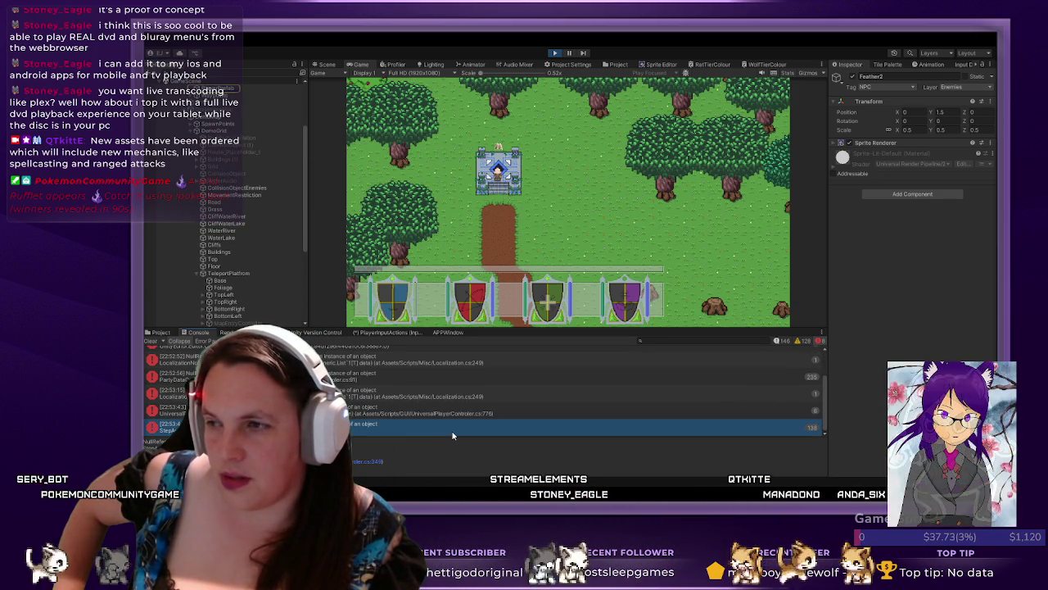
scroll(189, 215, "up", 3)
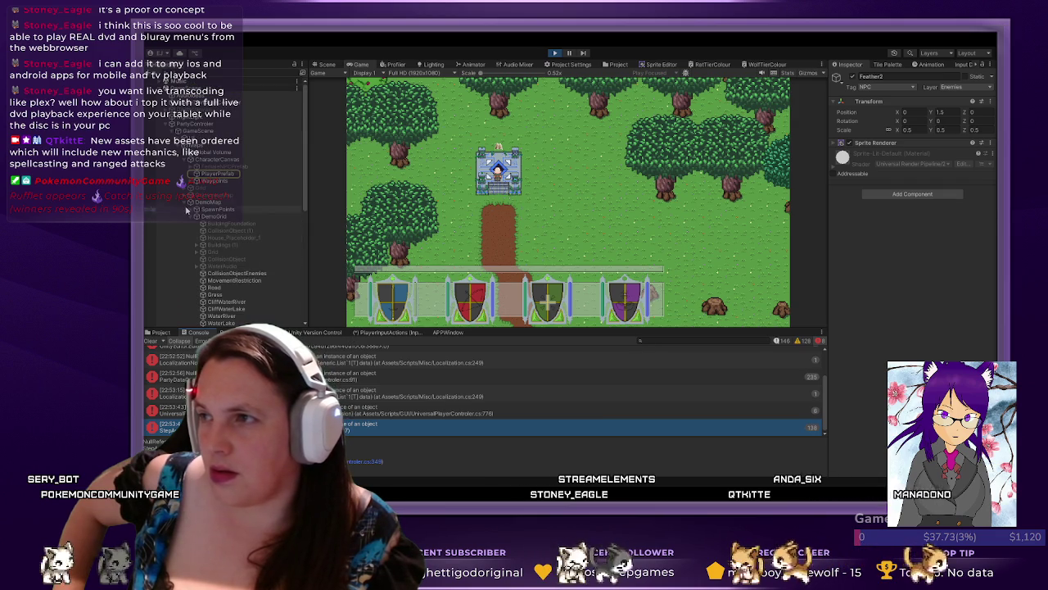
left_click(174, 141)
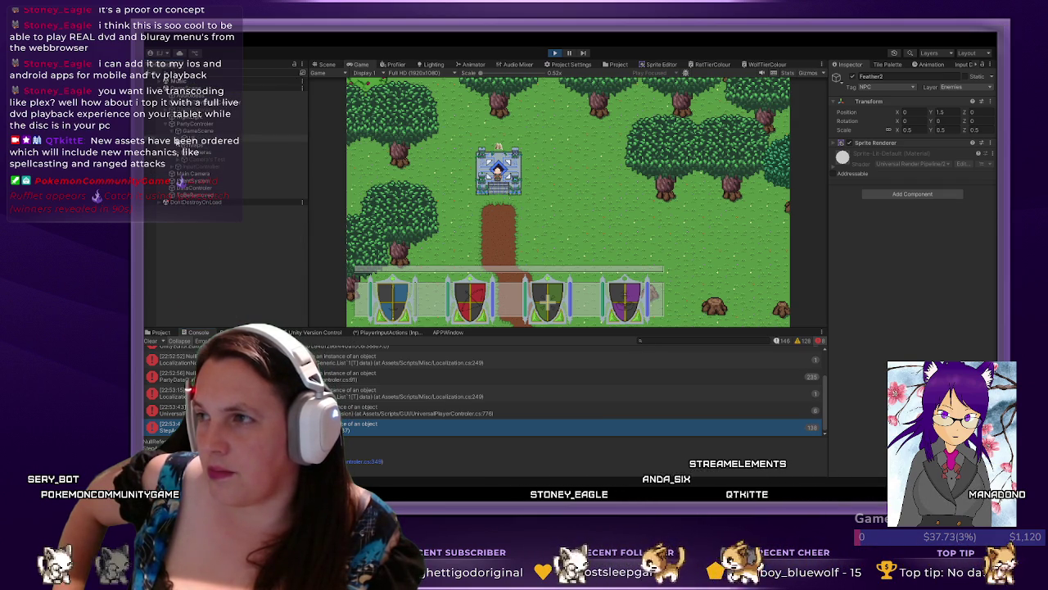
left_click(182, 165)
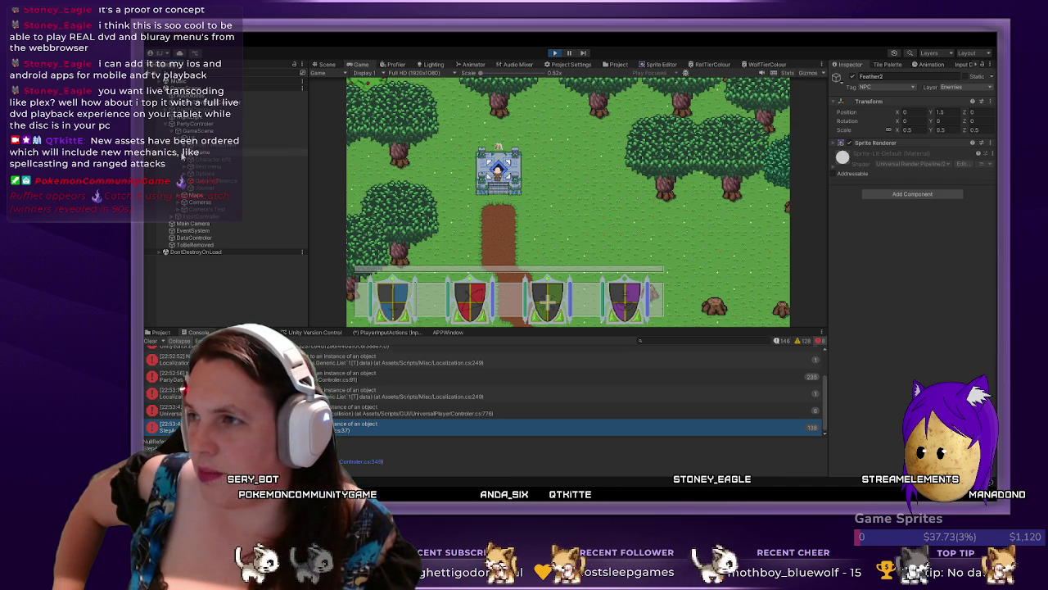
left_click(183, 156)
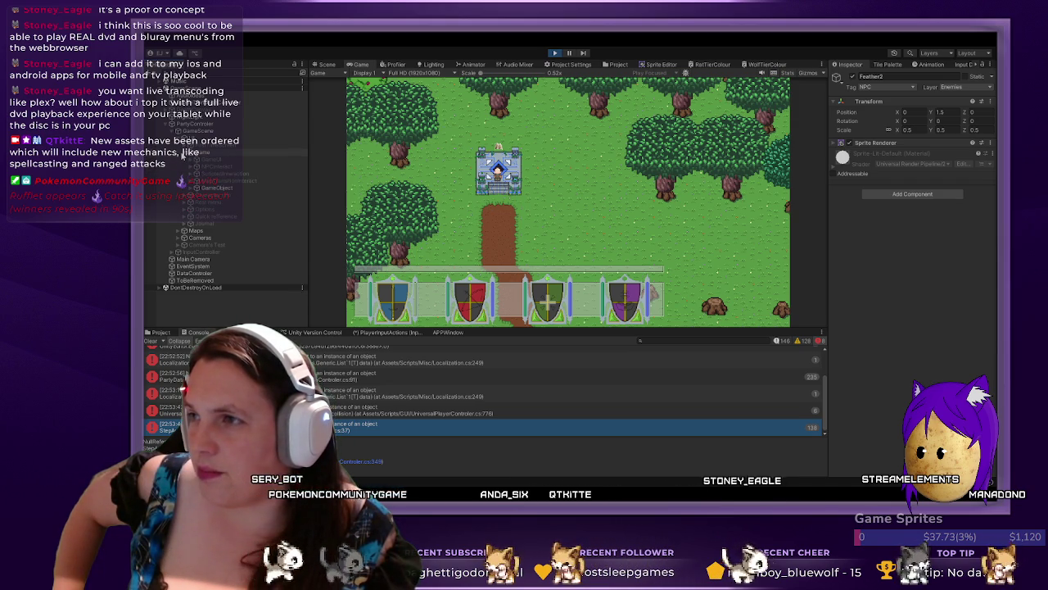
left_click(247, 180)
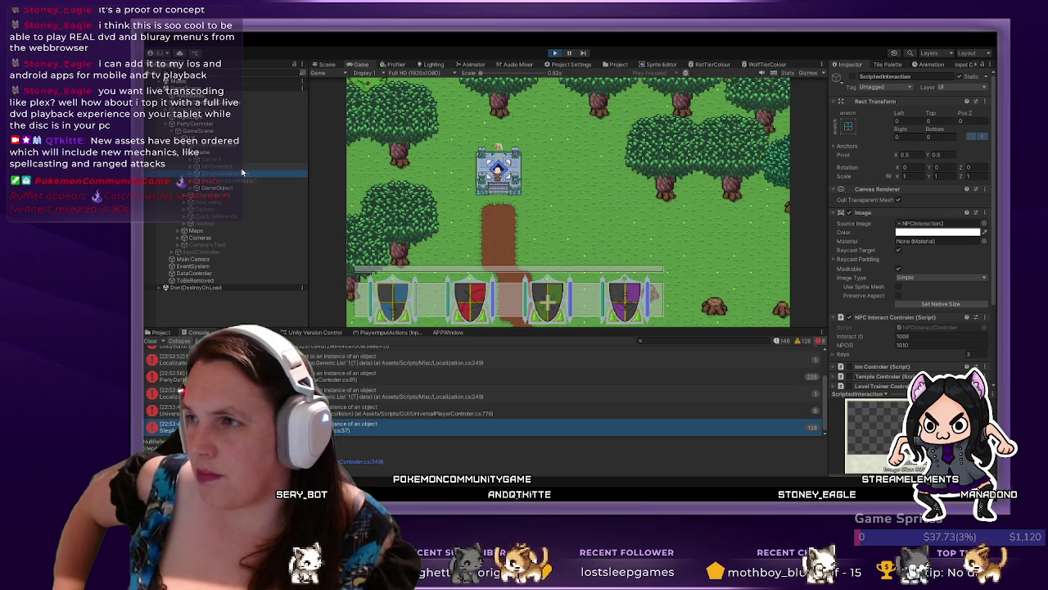
left_click(266, 165)
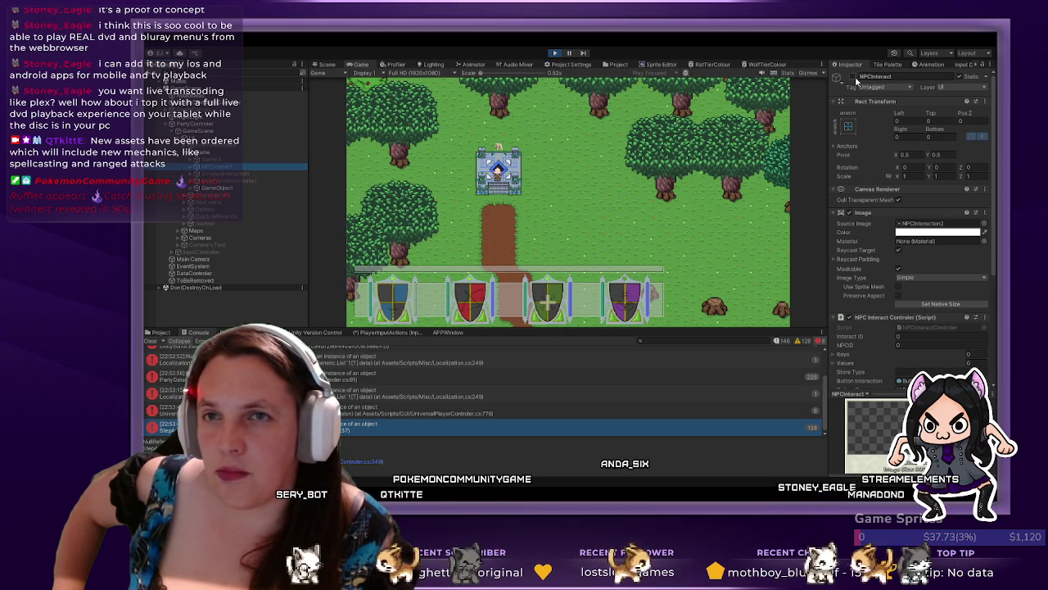
left_click(737, 309)
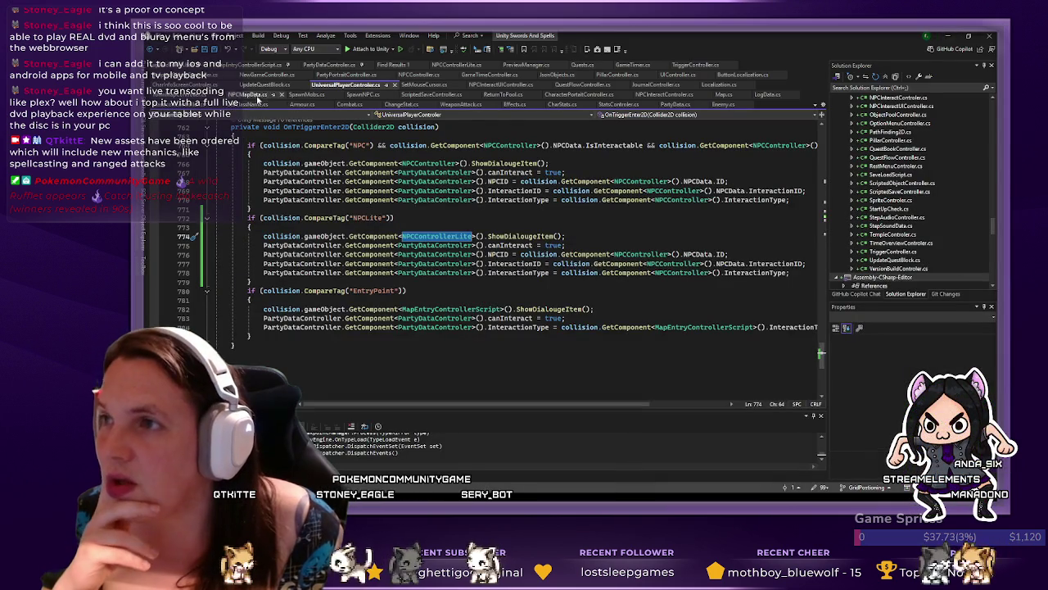
- In PartyDataController.cs, fold the SetActivePlayer, GetActivePlayer and GetPartyData methods
left_click(328, 65)
scroll(394, 319, "down", 7)
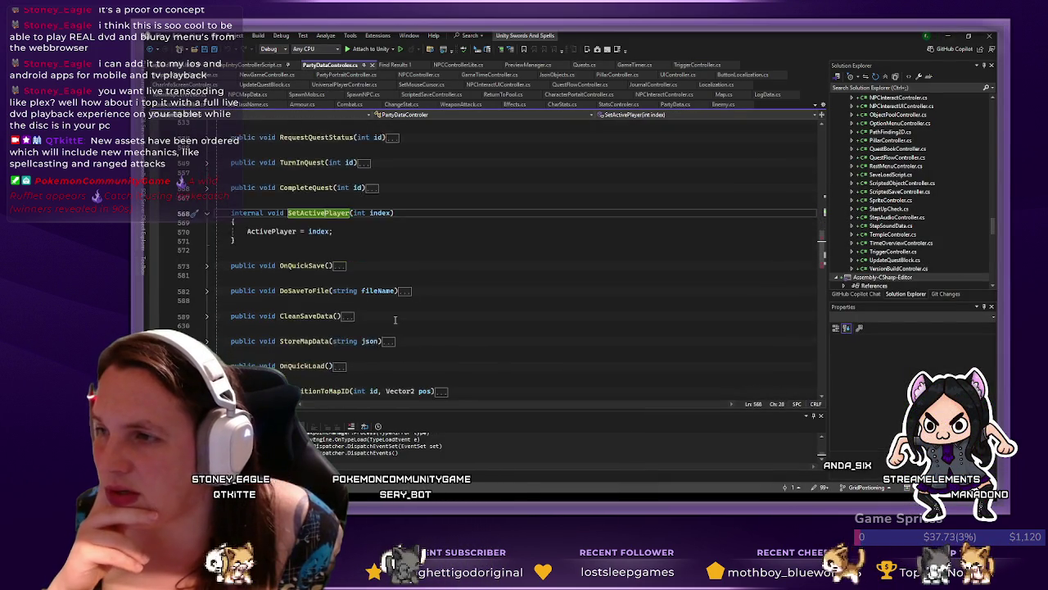
scroll(257, 201, "up", 2)
left_click(206, 212)
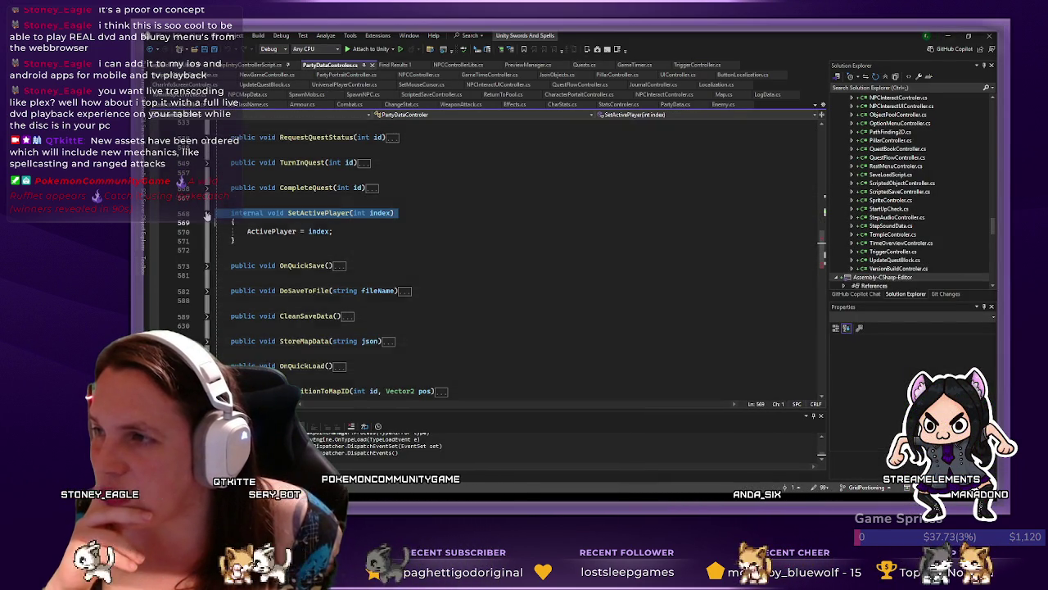
scroll(224, 341, "down", 1)
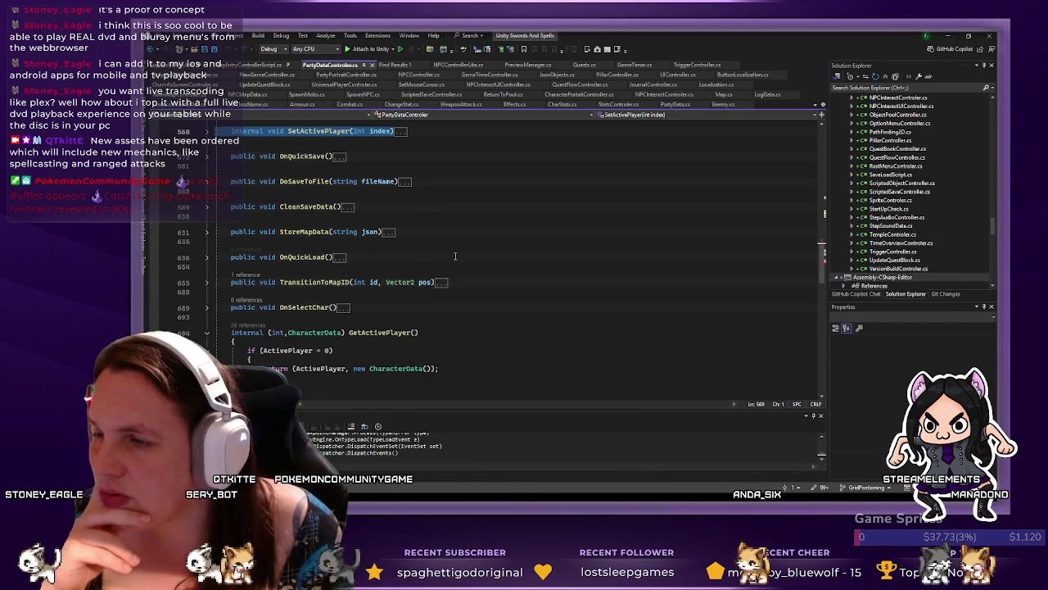
left_click(206, 333)
scroll(199, 223, "down", 2)
left_click(206, 221)
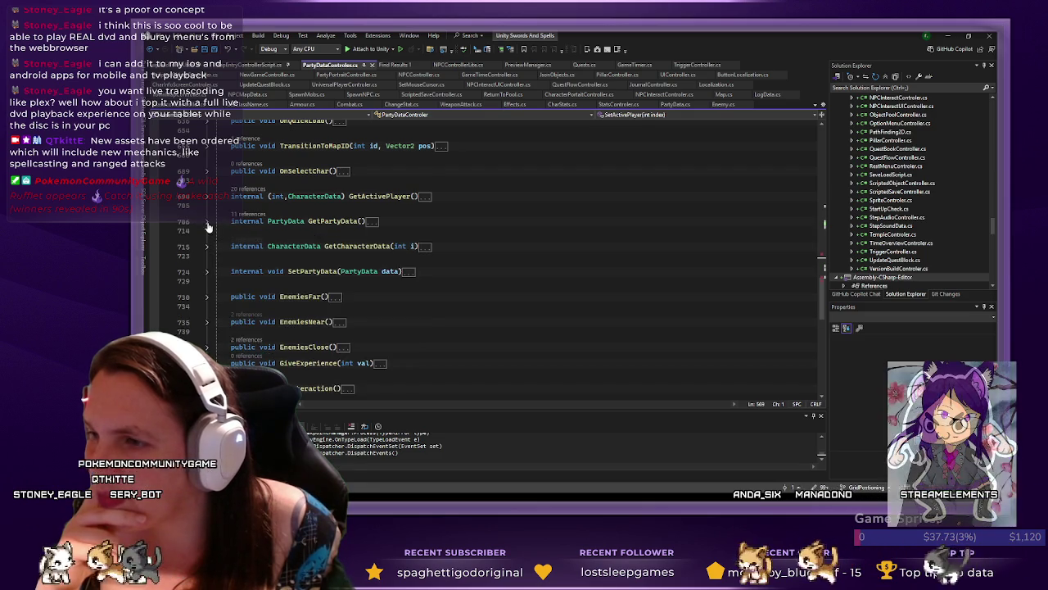
- Scroll to DoInteraction and search for its OnInteract broadcast
scroll(327, 270, "down", 4)
scroll(395, 265, "up", 2)
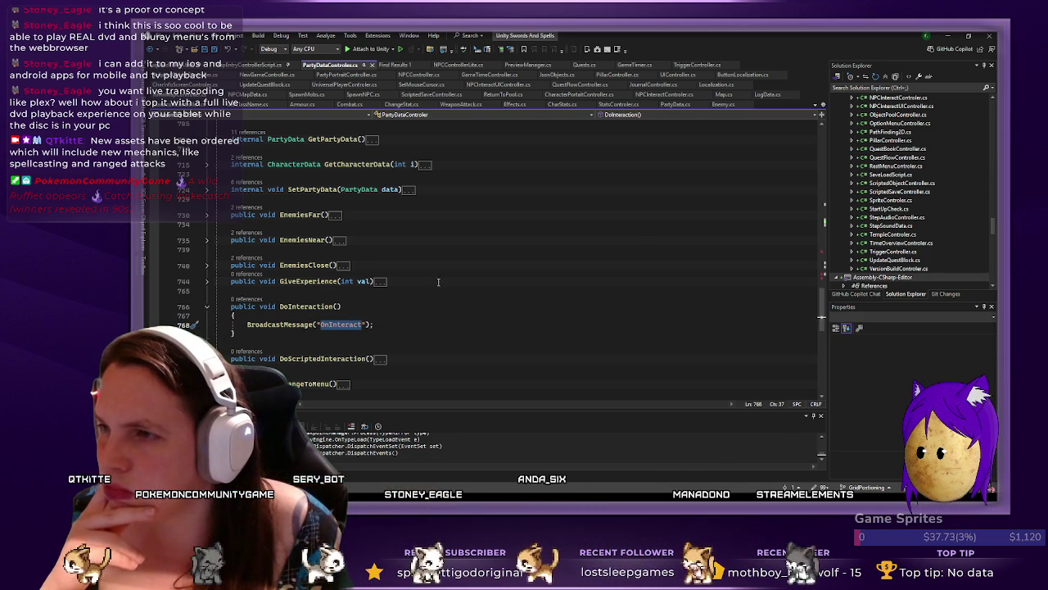
scroll(431, 290, "up", 12)
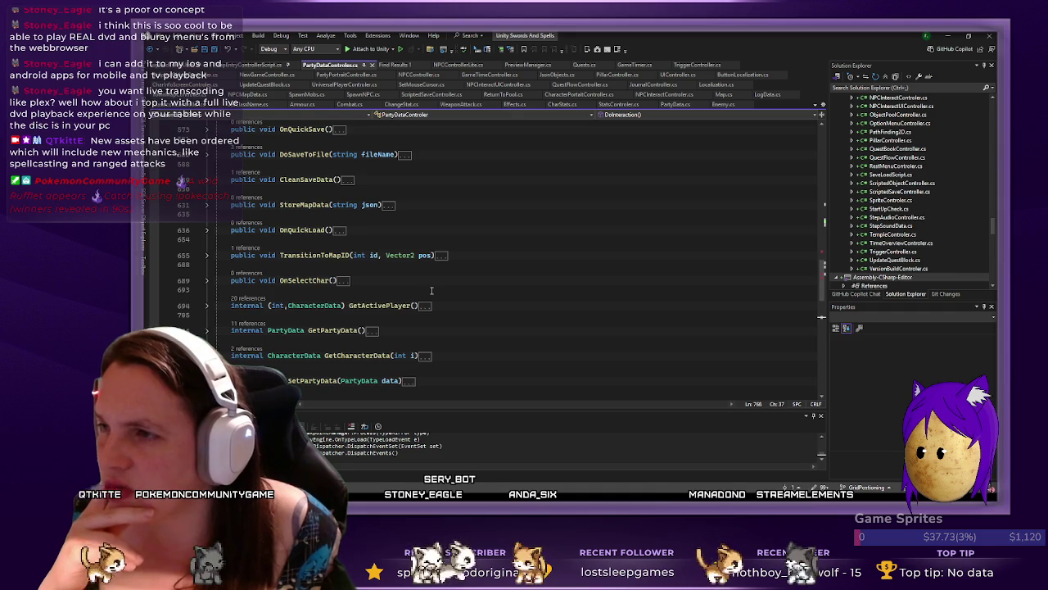
scroll(431, 290, "up", 5)
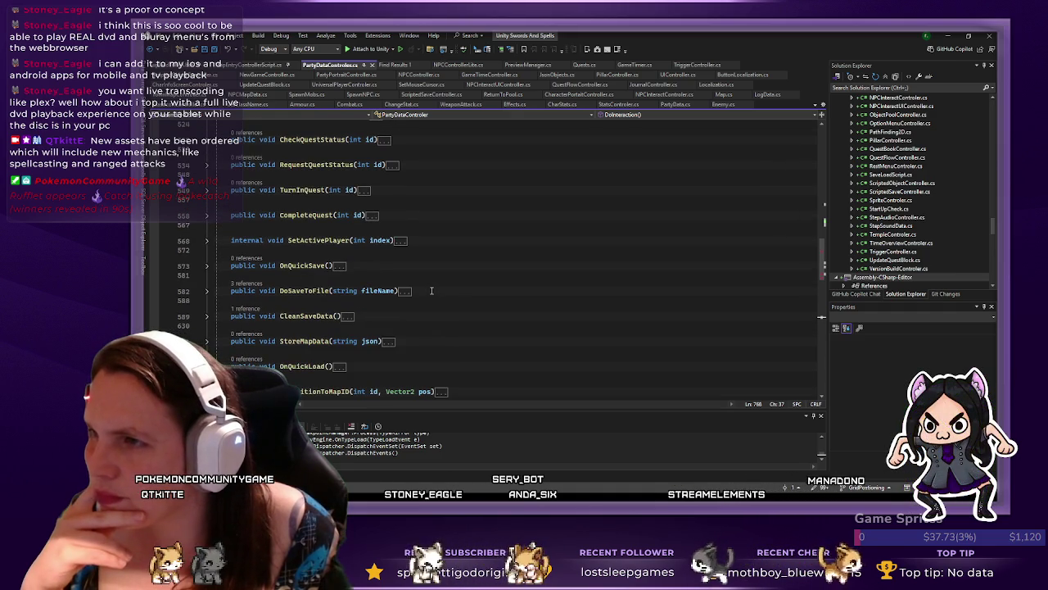
scroll(432, 290, "up", 5)
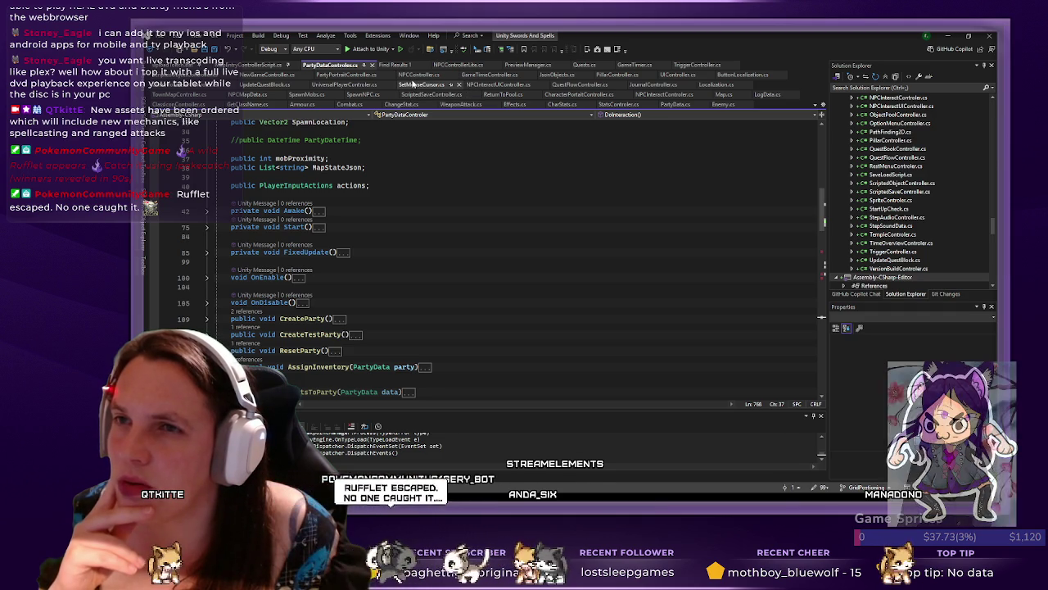
scroll(488, 210, "down", 10)
scroll(488, 211, "down", 5)
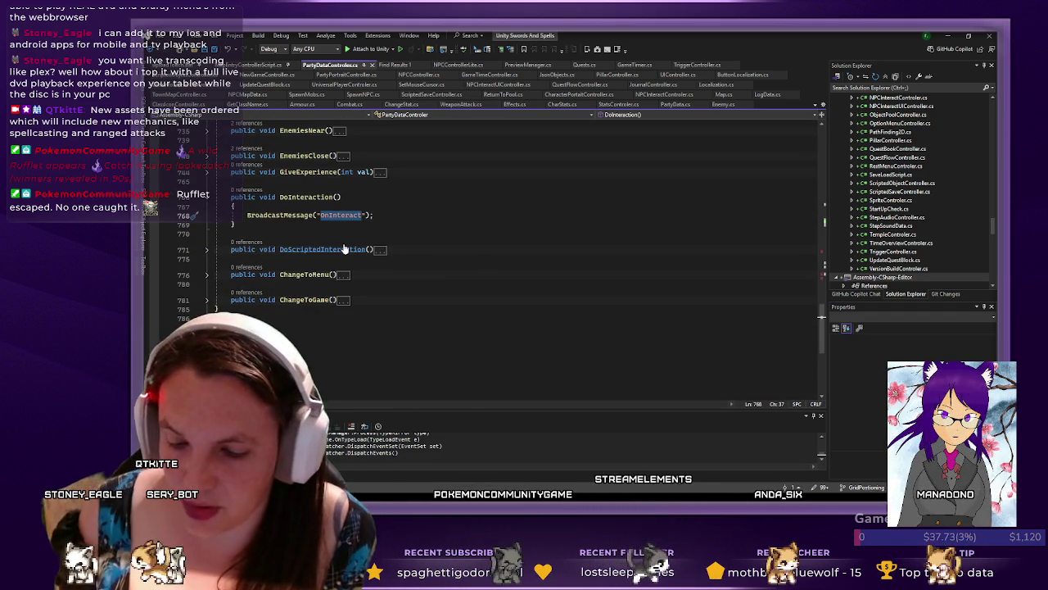
key("ctrl+f")
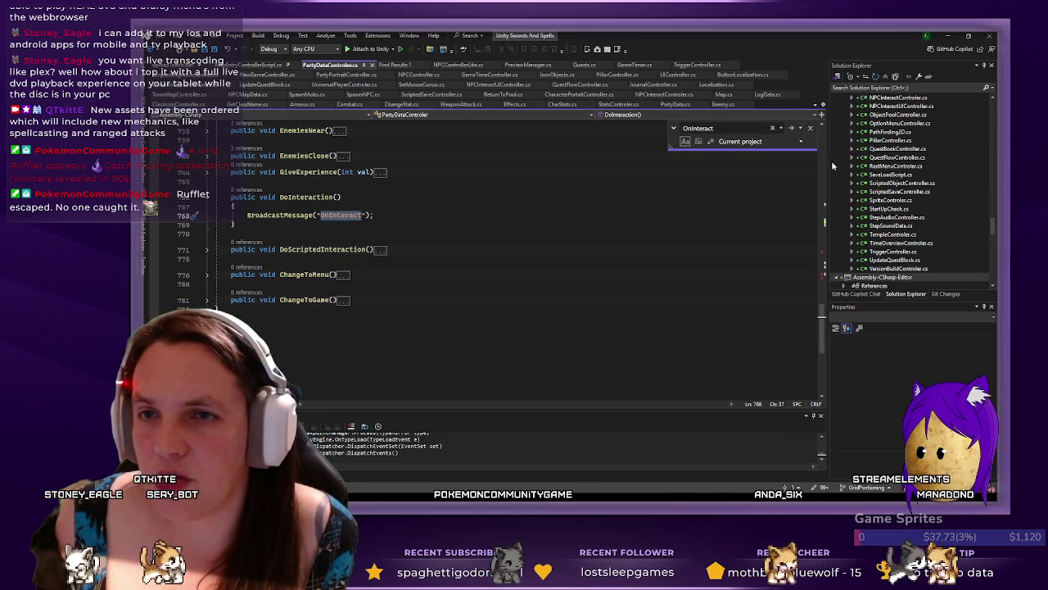
- Find all OnInteract references, open the UIController.cs match, and expand OnInteract to review its switch cases
left_click(801, 130)
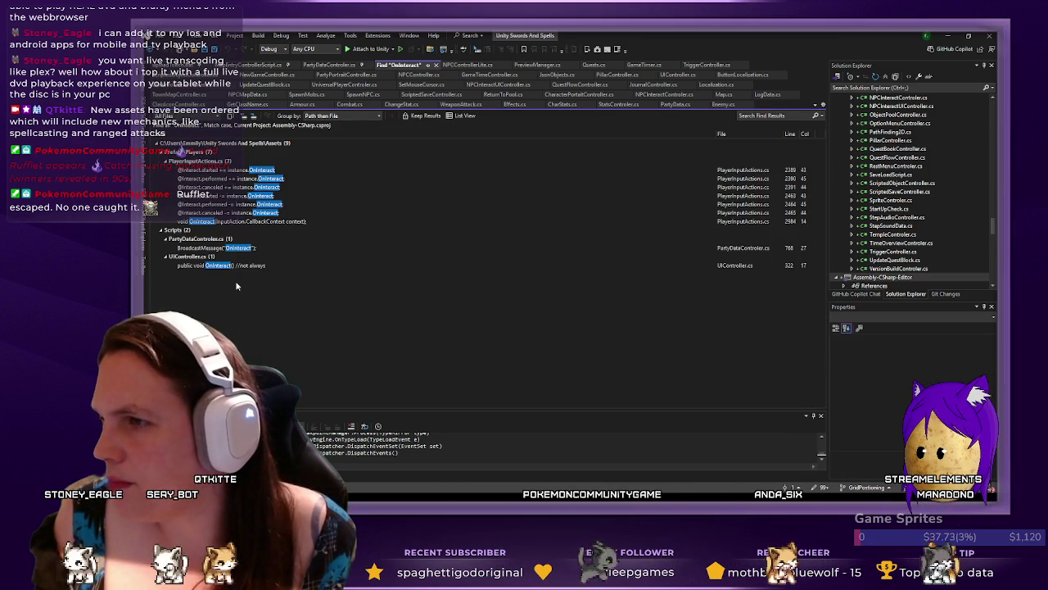
double_click(236, 266)
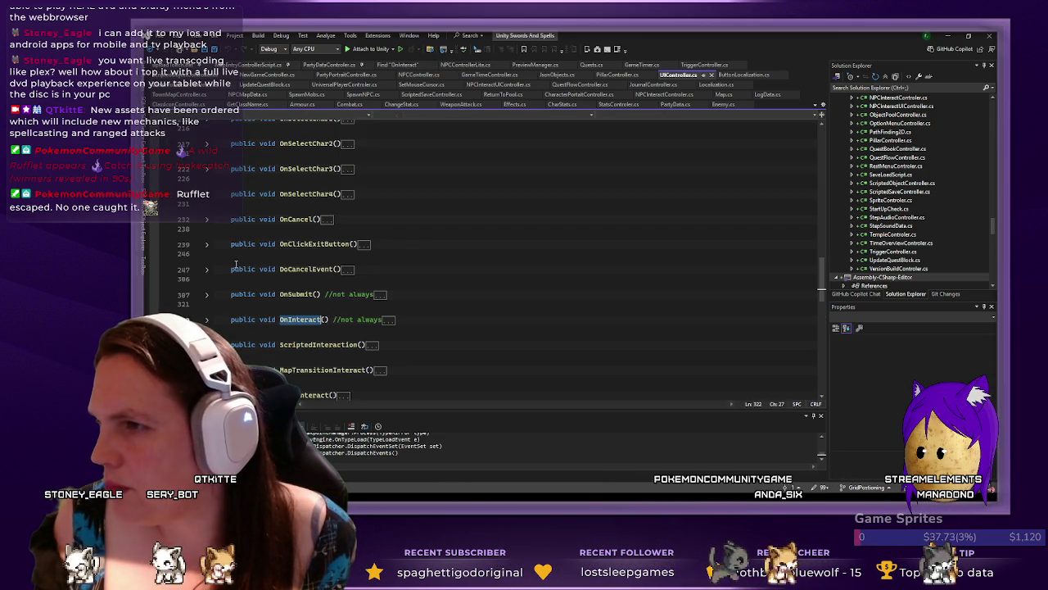
scroll(454, 254, "down", 2)
left_click(206, 211)
scroll(598, 237, "down", 2)
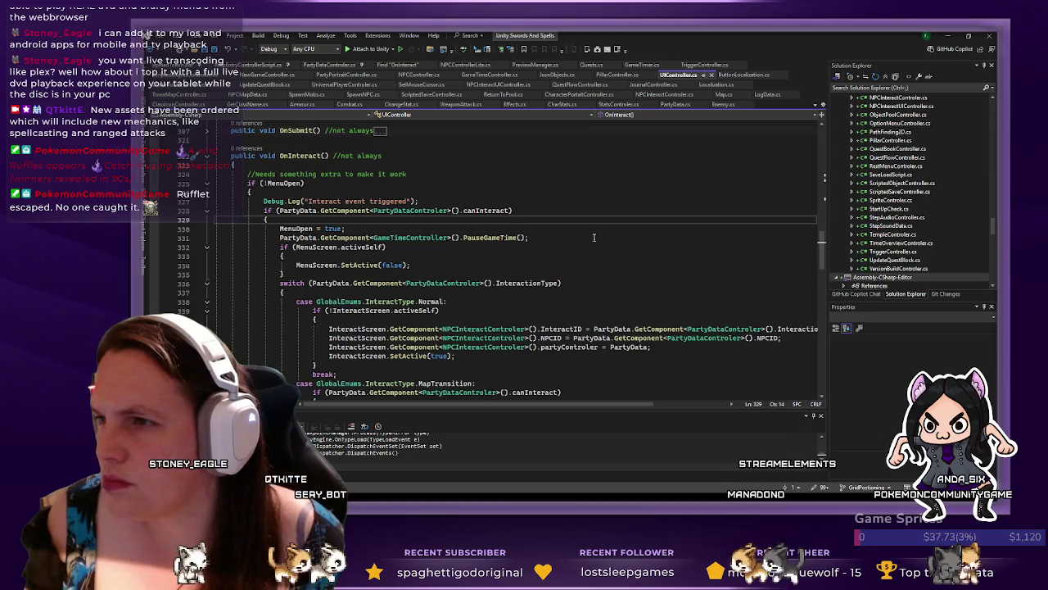
scroll(341, 234, "down", 2)
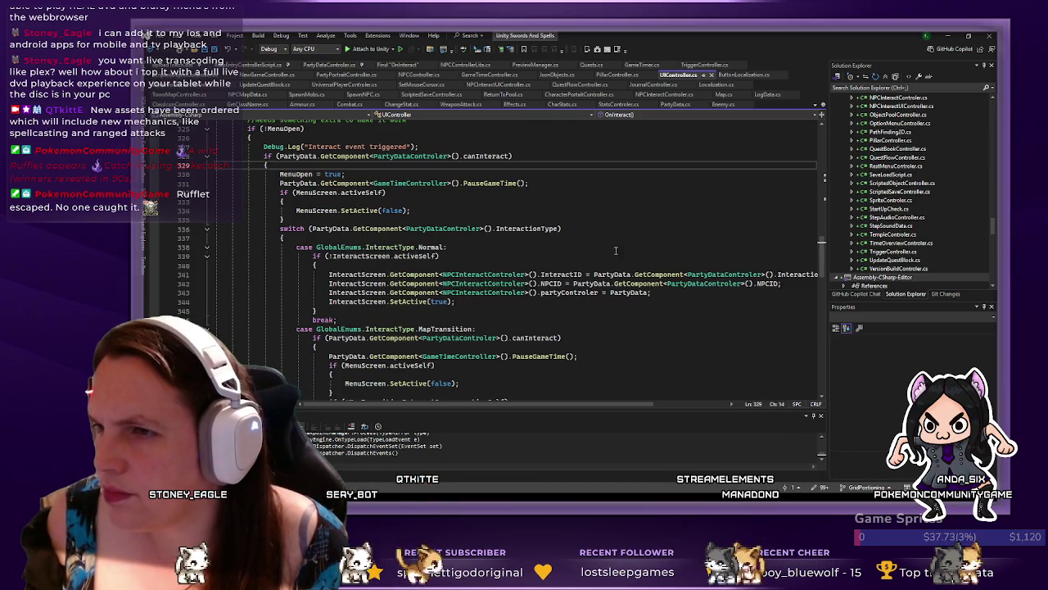
scroll(619, 251, "down", 12)
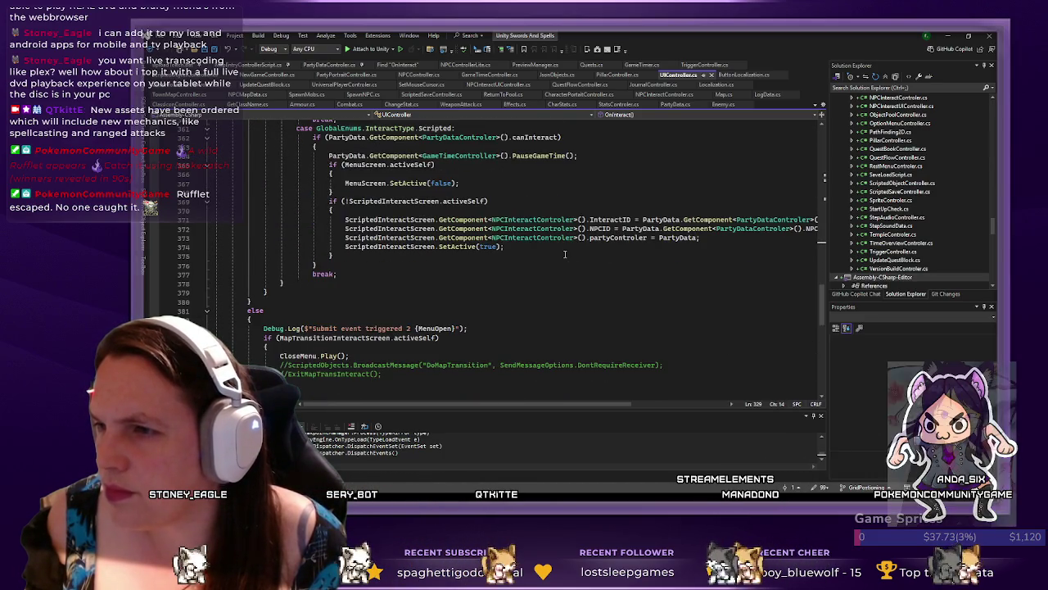
scroll(565, 254, "up", 10)
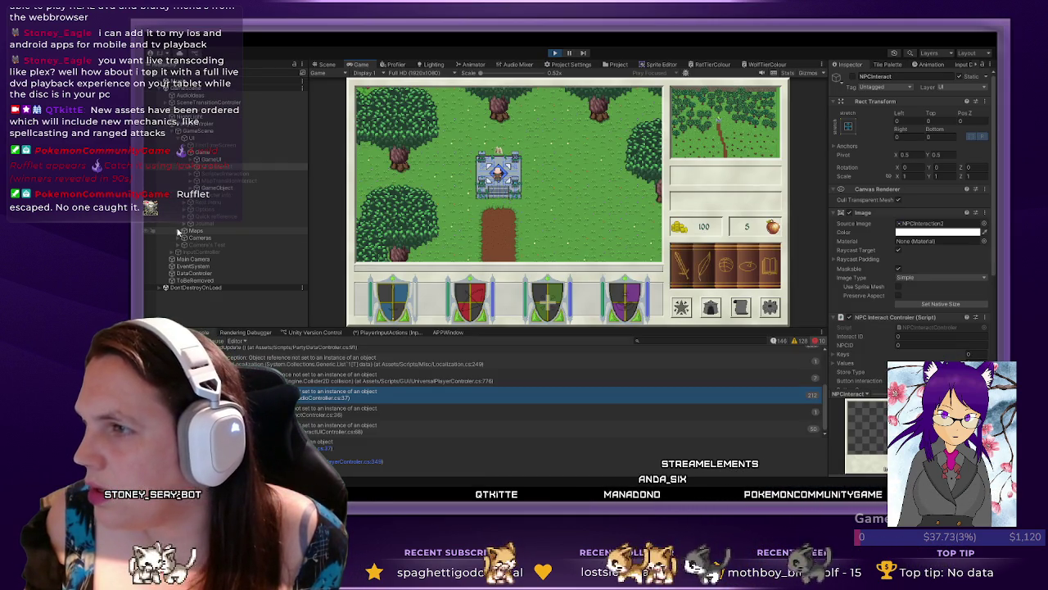
- Inspect the InteractionController object and hide the in-game side HUD with Tab
left_click(197, 254)
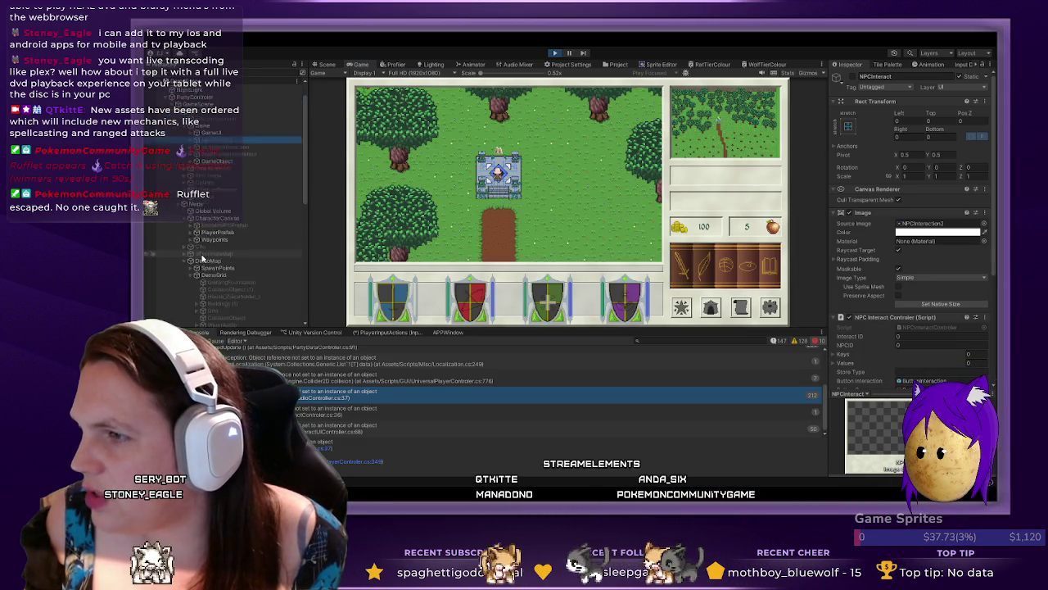
scroll(213, 237, "down", 5)
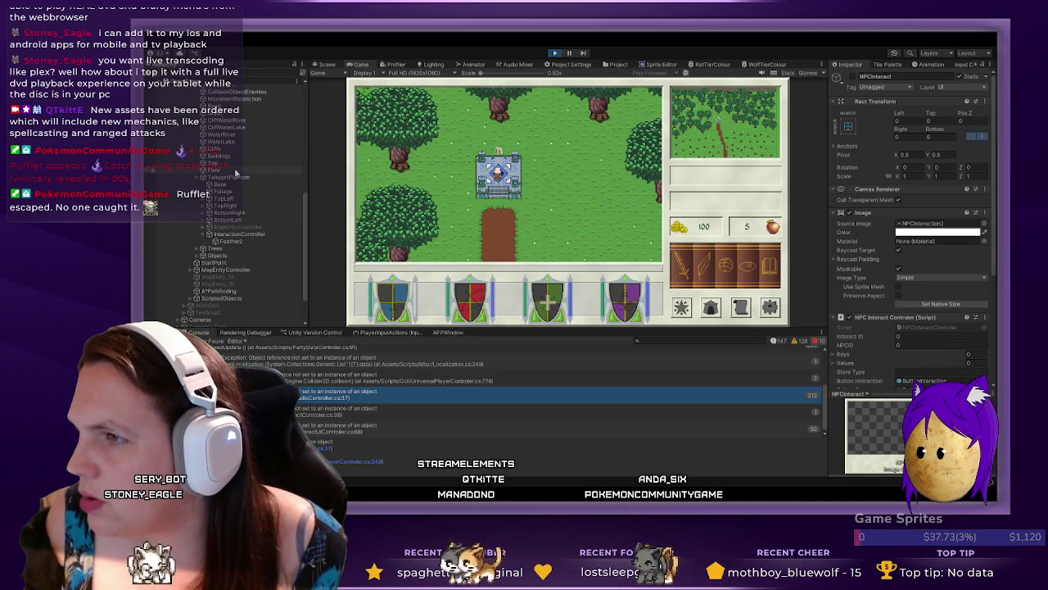
left_click(236, 236)
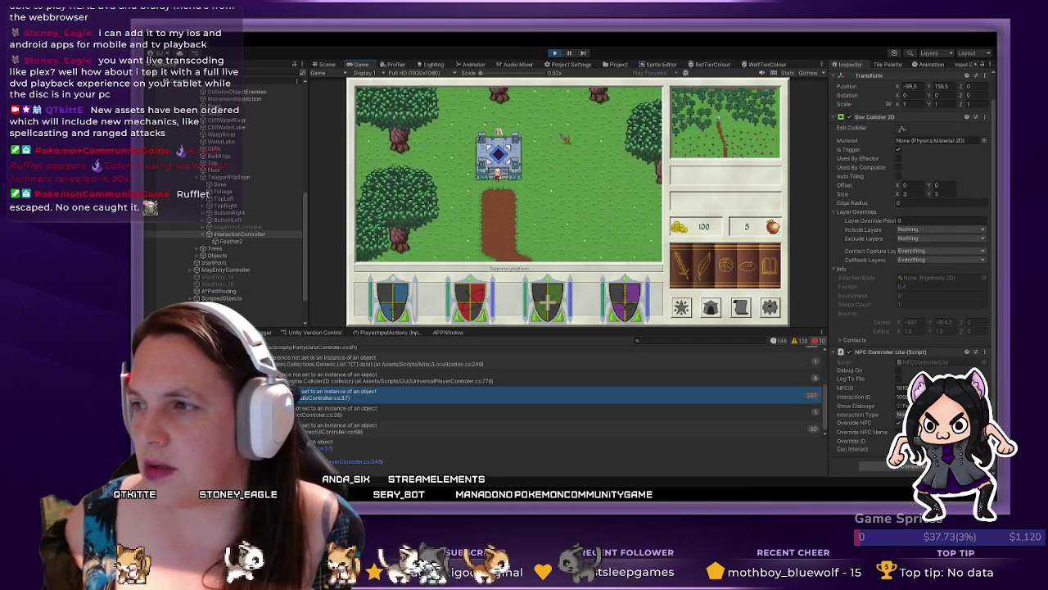
key("Tab")
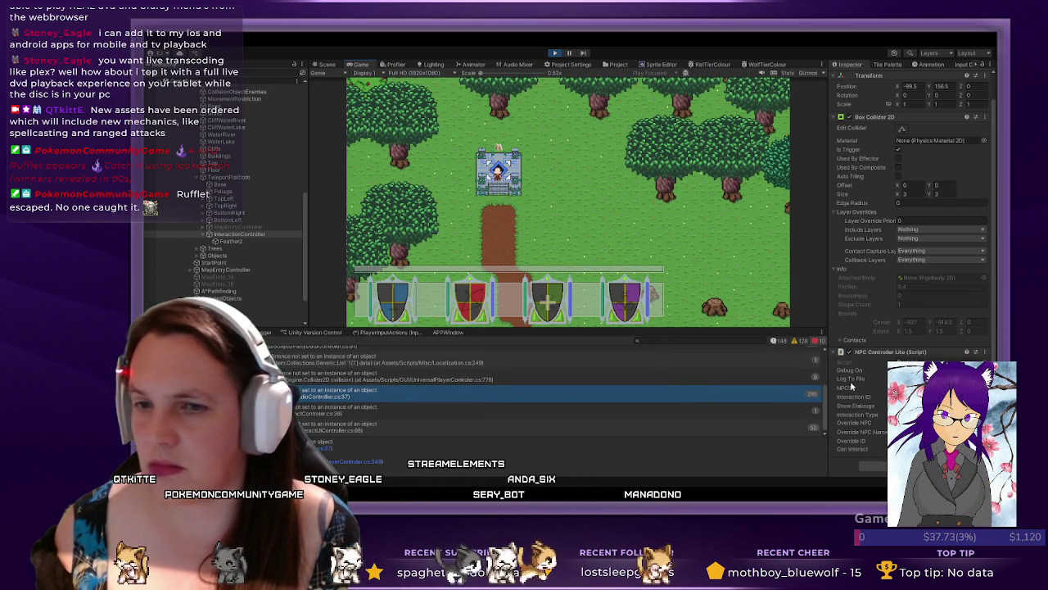
scroll(231, 220, "up", 5)
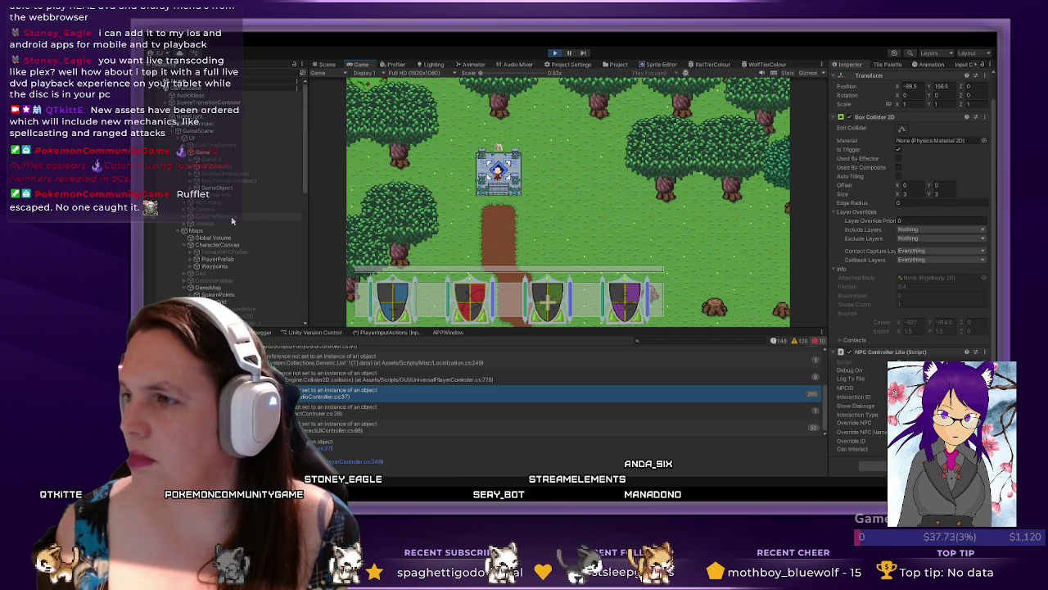
- Enable NPCInteract to show the store panel, close it in-game, recheck InteractionController, and stop play mode
left_click(298, 168)
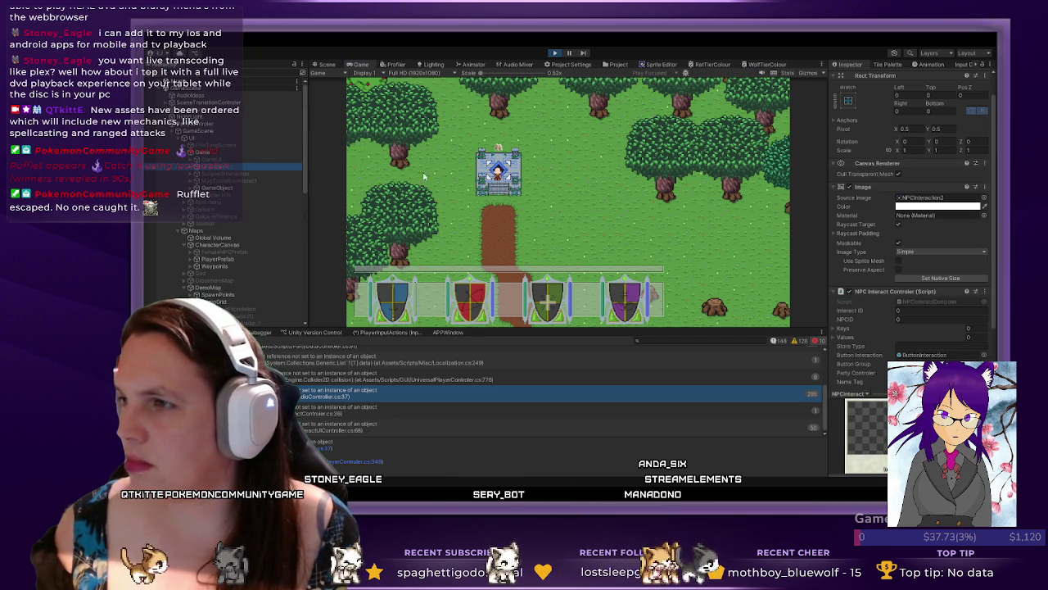
scroll(873, 111, "up", 1)
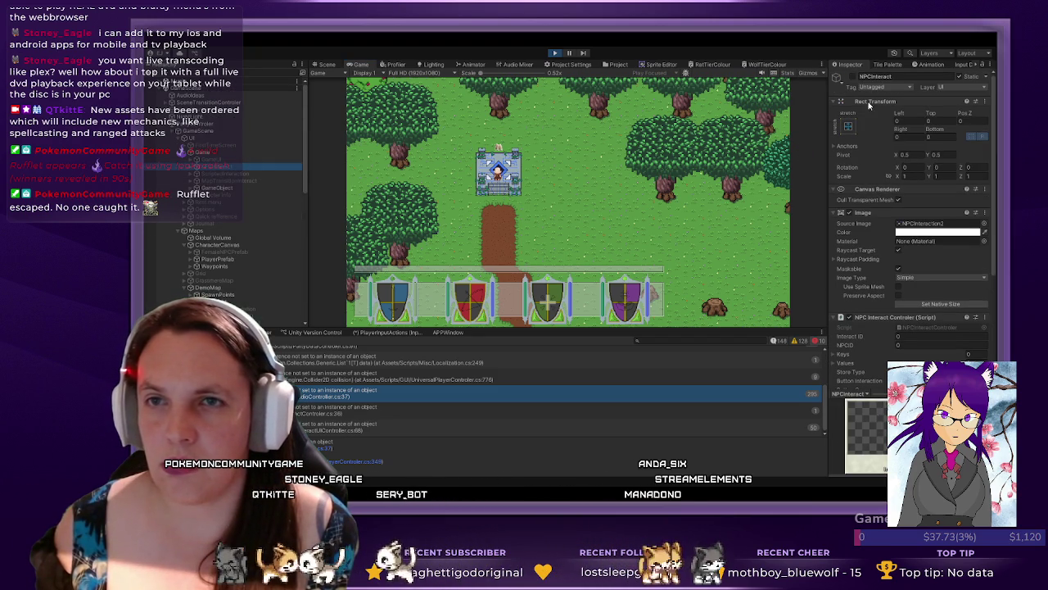
left_click(853, 76)
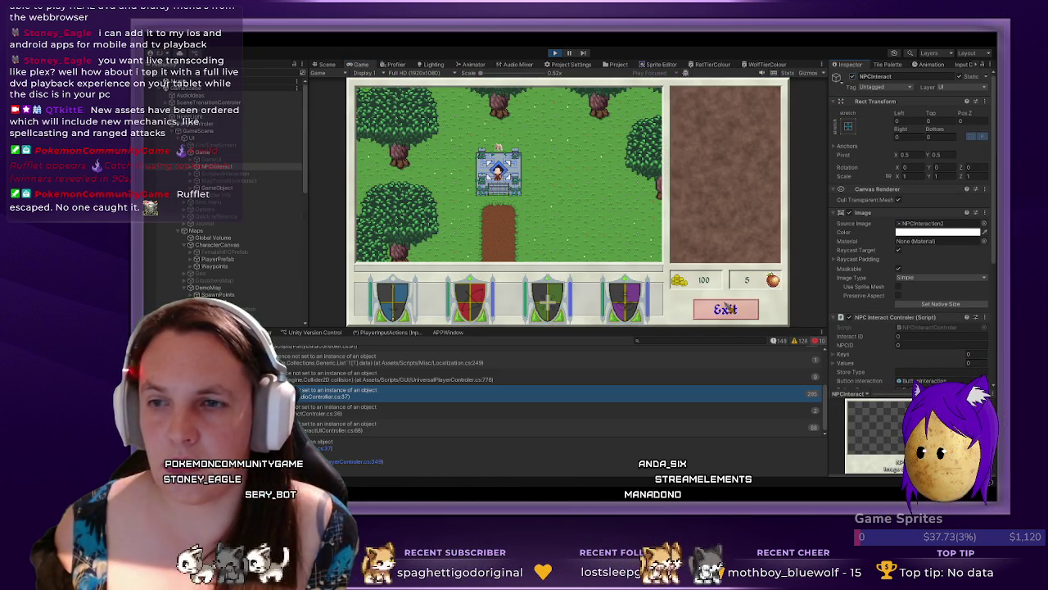
left_click(728, 309)
scroll(254, 197, "down", 5)
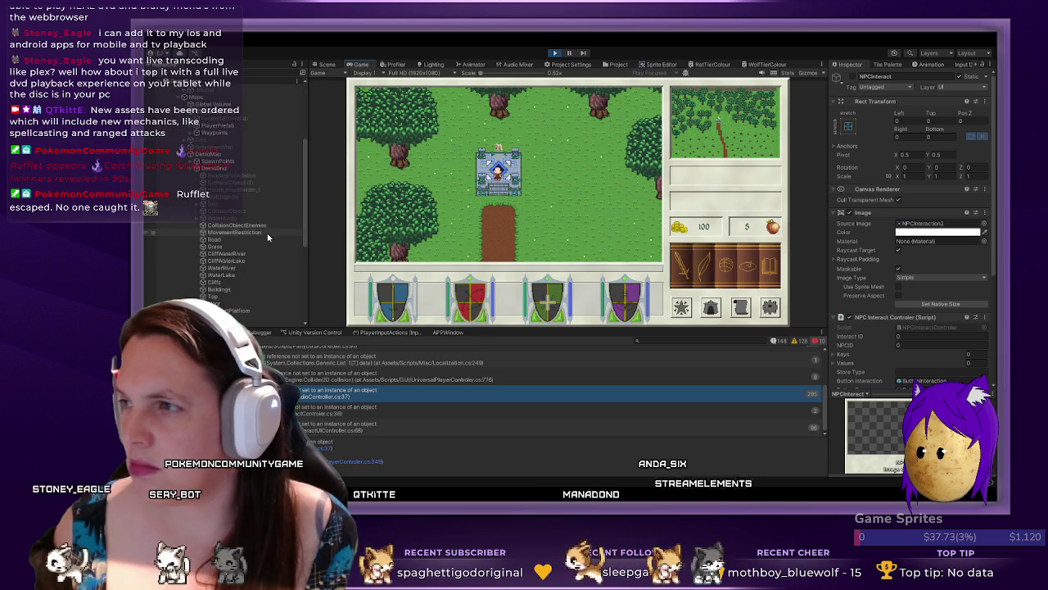
left_click(262, 189)
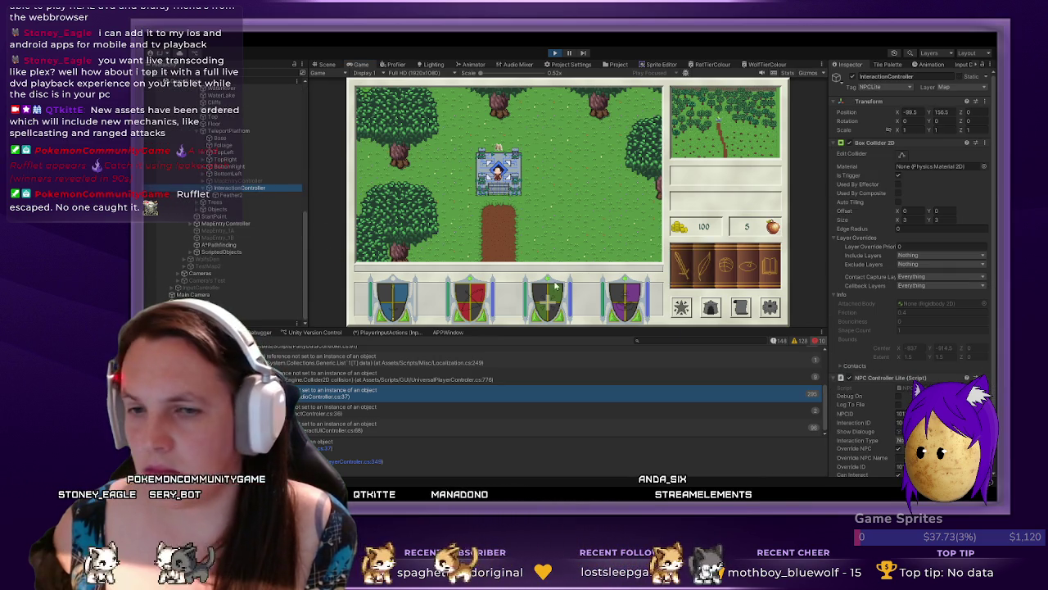
scroll(899, 407, "down", 2)
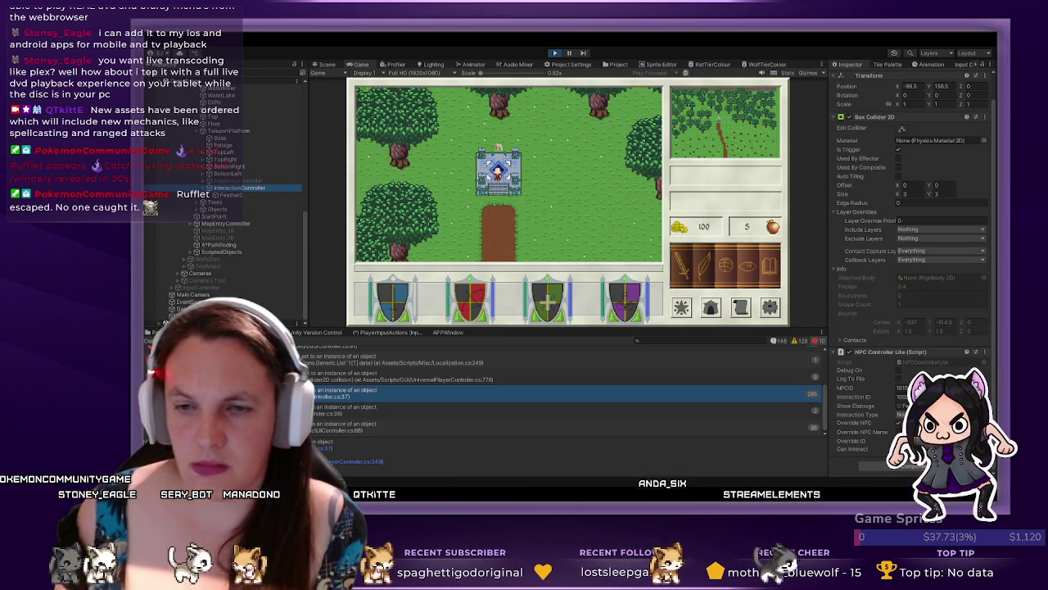
left_click(556, 53)
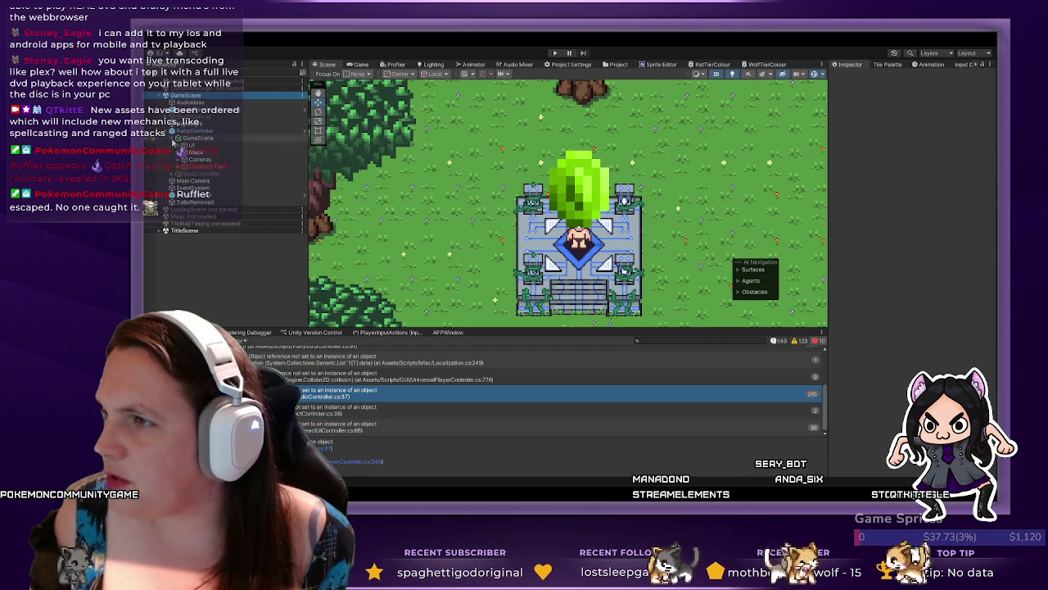
- Expand Maps > DemoGrid > TeleportPlatform and inspect InteractionController's NPC Controller Interaction Type
left_click(179, 152)
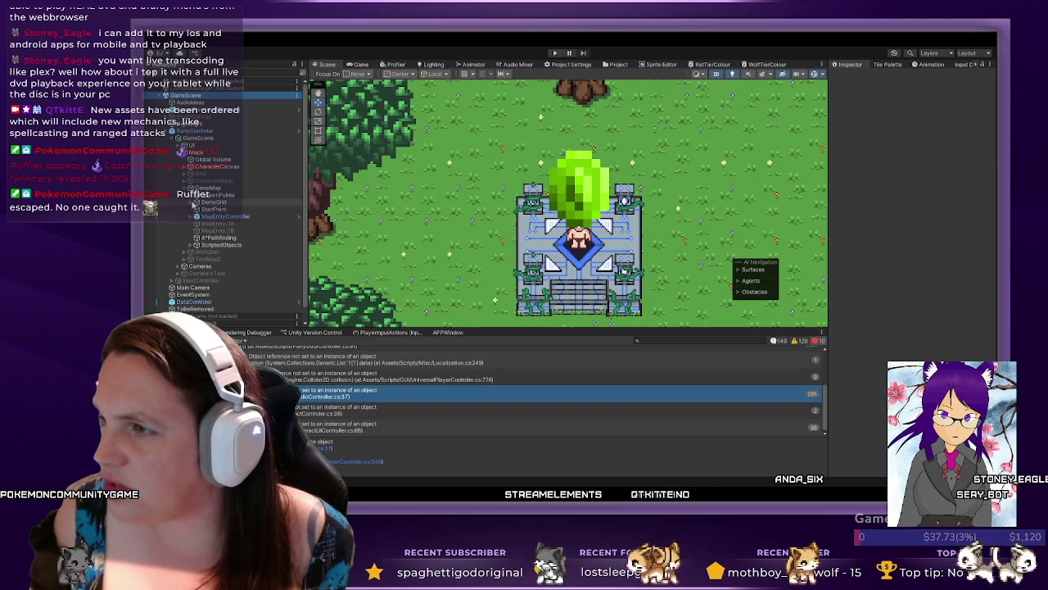
left_click(191, 201)
scroll(237, 278, "down", 3)
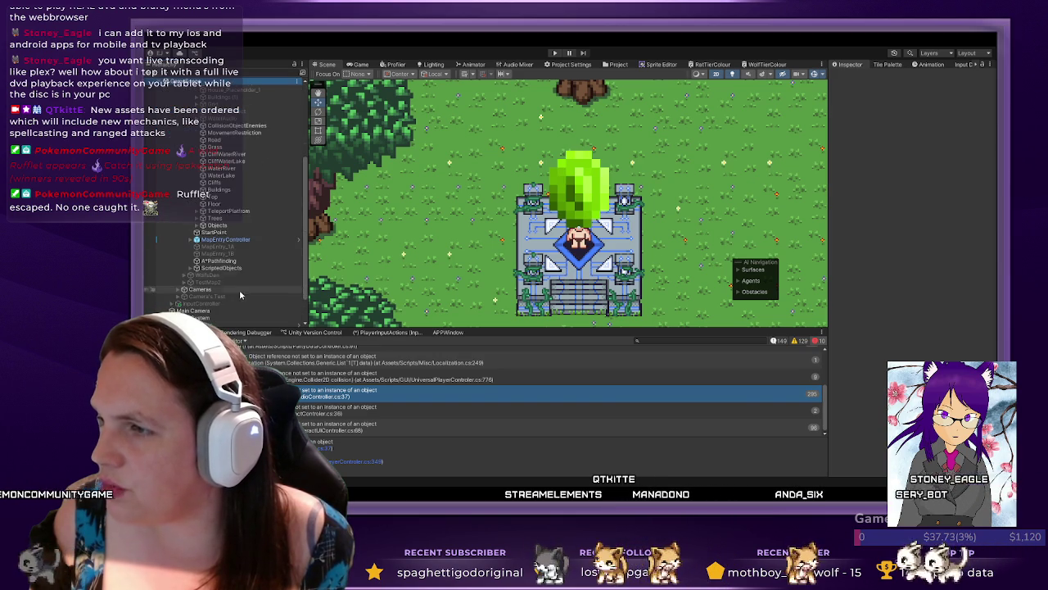
left_click(212, 211)
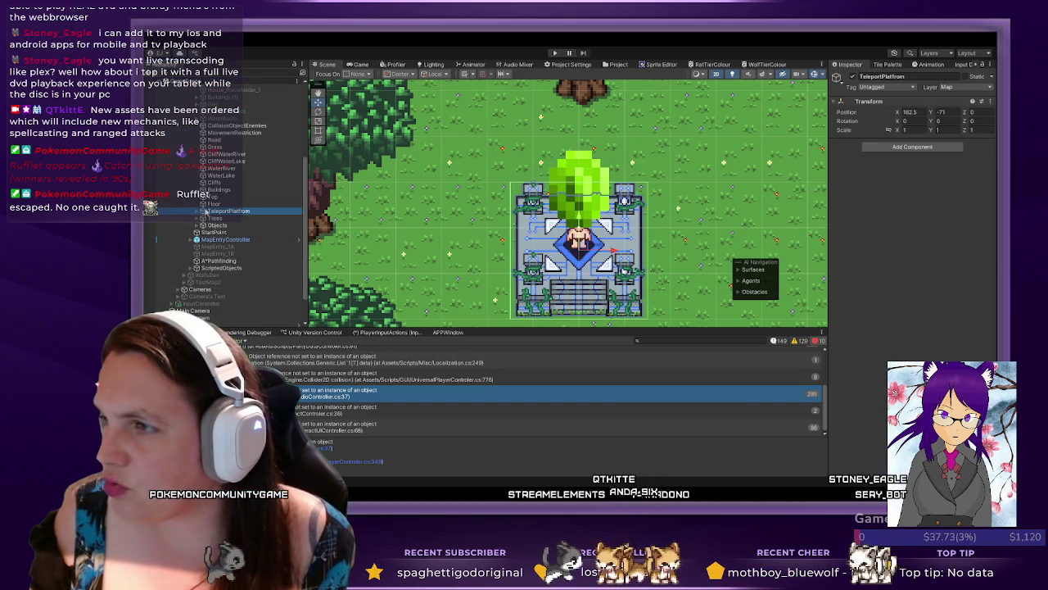
left_click(199, 211)
left_click(229, 268)
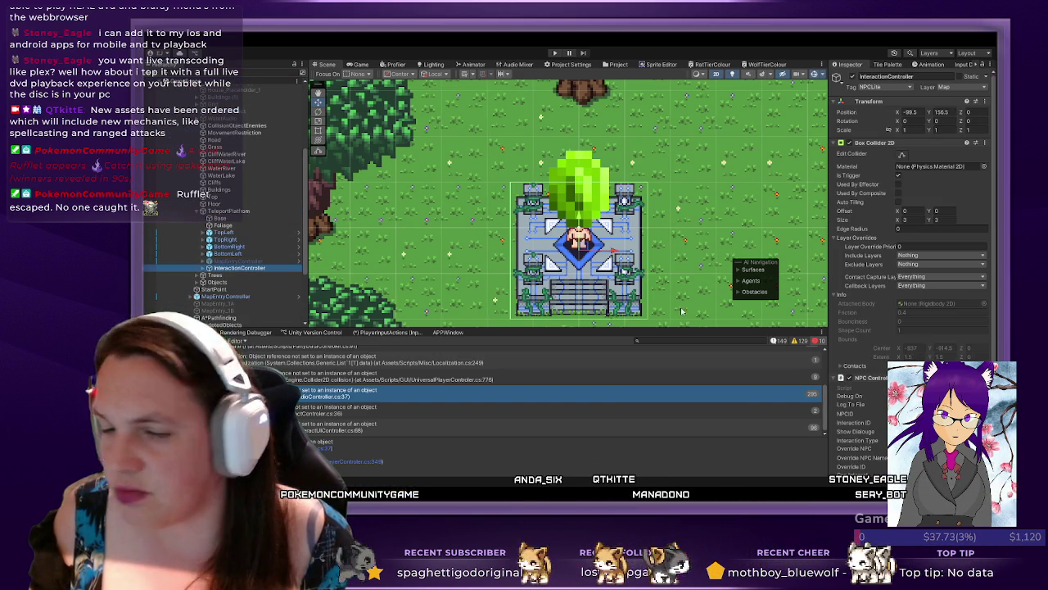
scroll(929, 287, "down", 1)
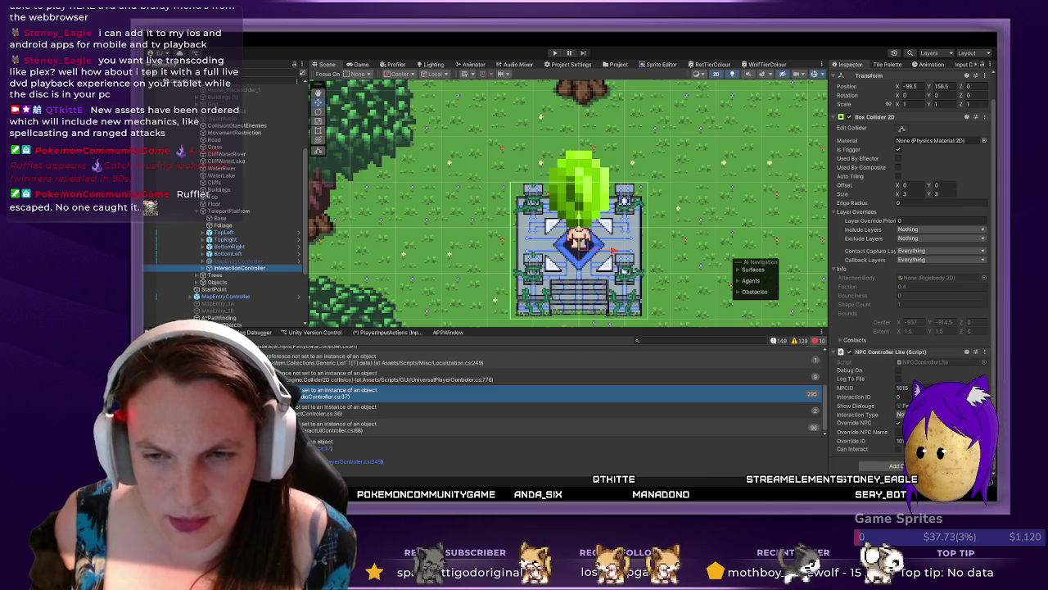
left_click(901, 415)
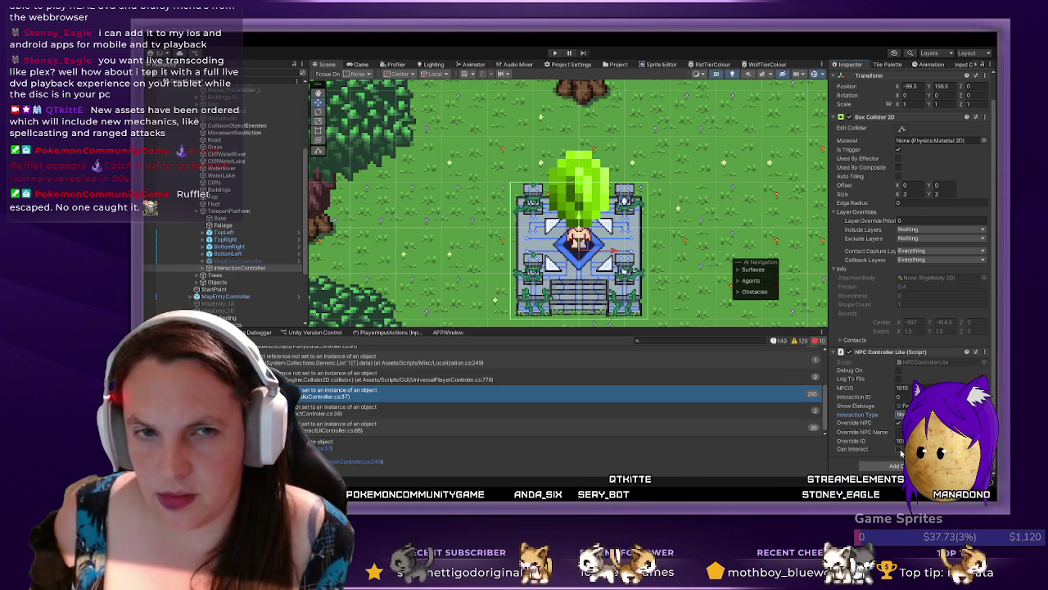
key("alt+Tab")
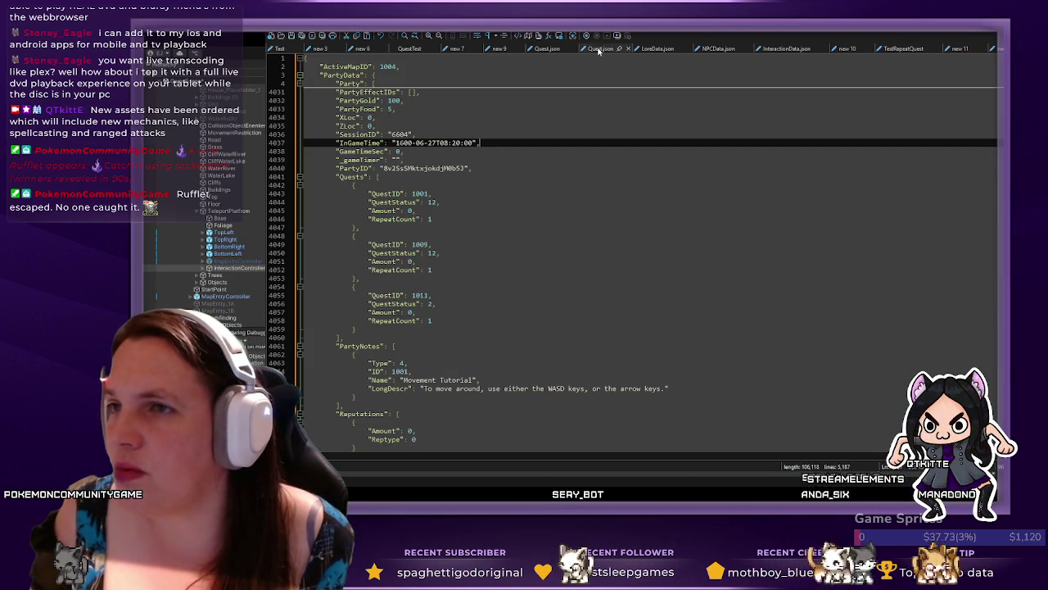
- Open NPCData.json and restore its JSON to readable multi-line formatting
scroll(599, 50, "up", 2)
left_click(822, 48)
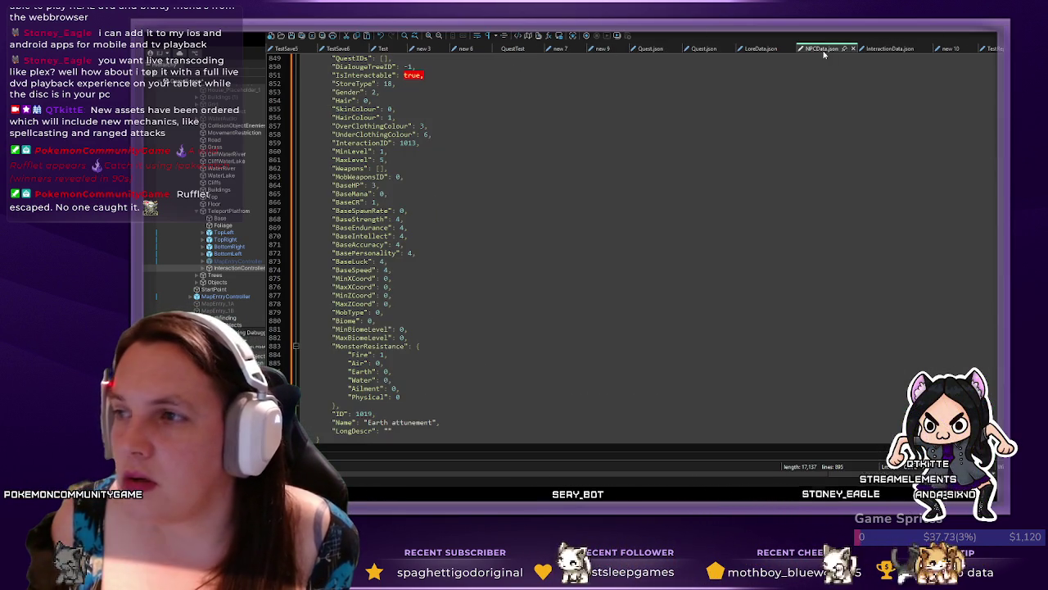
left_click(456, 37)
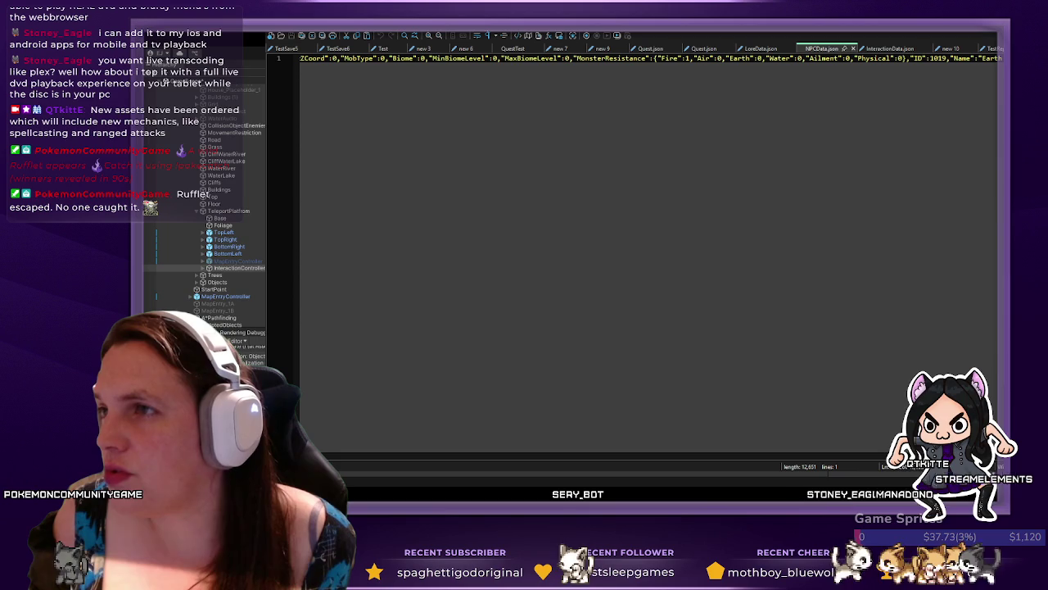
key("ctrl+z")
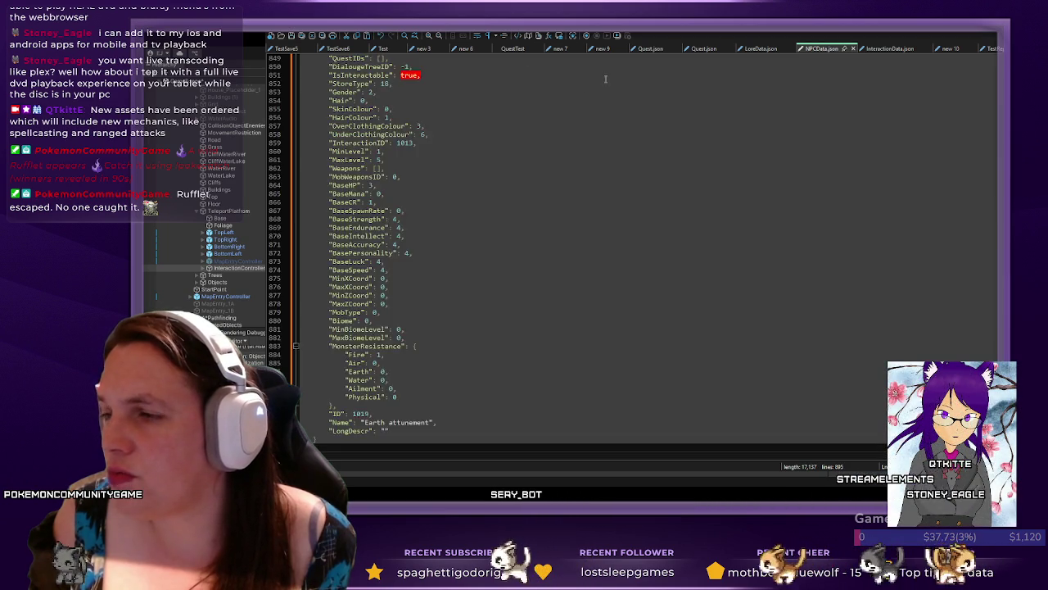
- Review the Teleporter platform entry with InteractionID 1009, then return to Unity
scroll(459, 290, "up", 13)
scroll(460, 290, "up", 20)
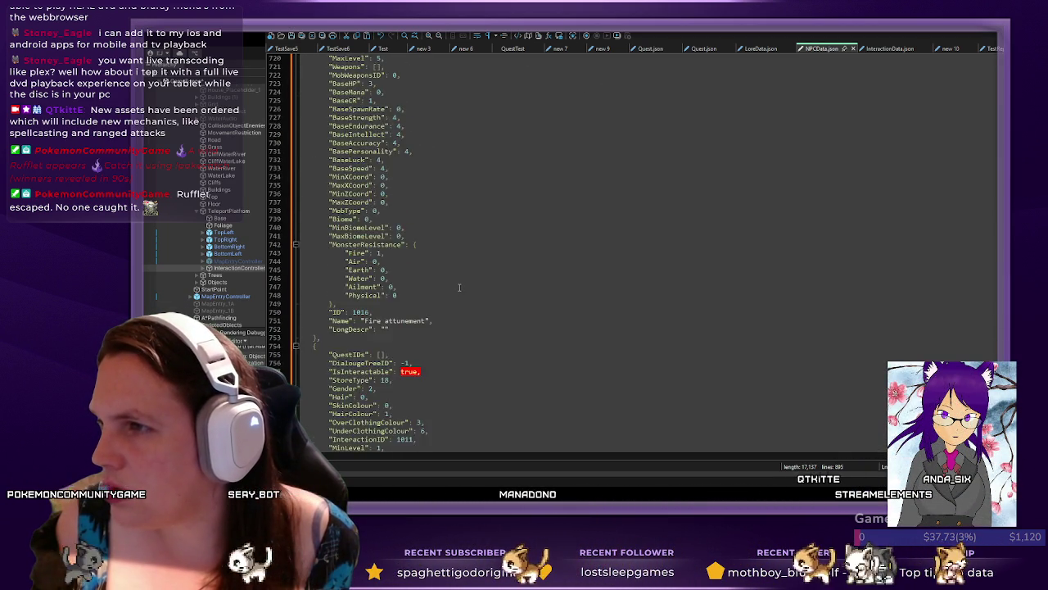
scroll(459, 287, "up", 19)
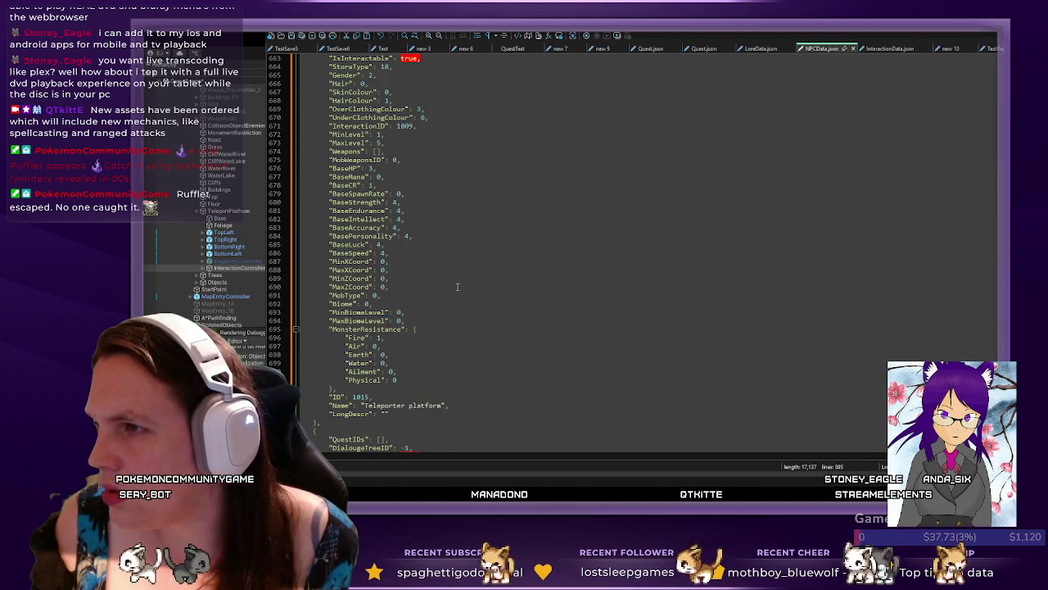
scroll(458, 287, "up", 4)
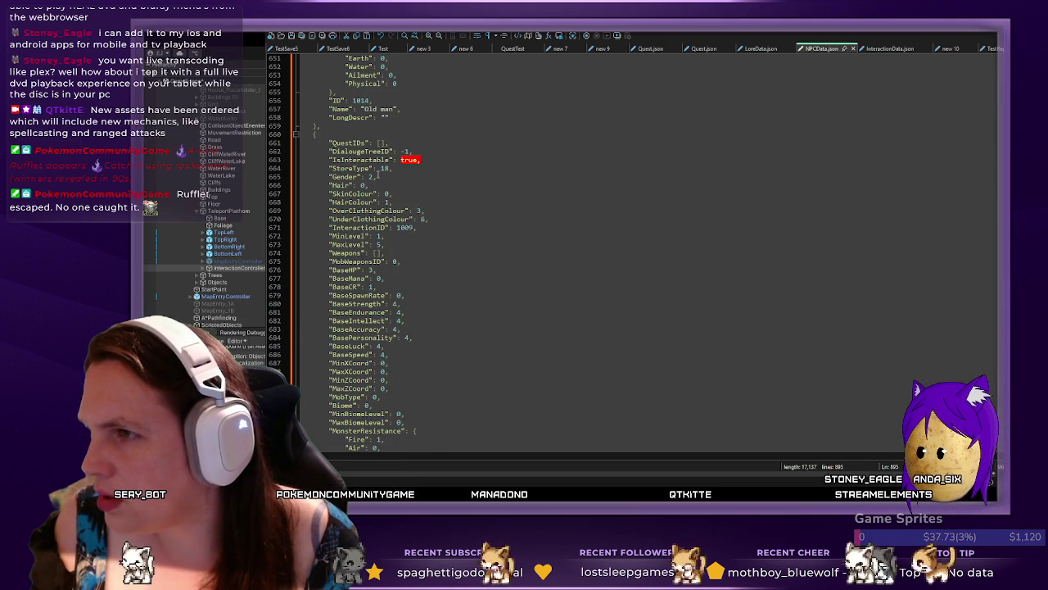
left_click(403, 161)
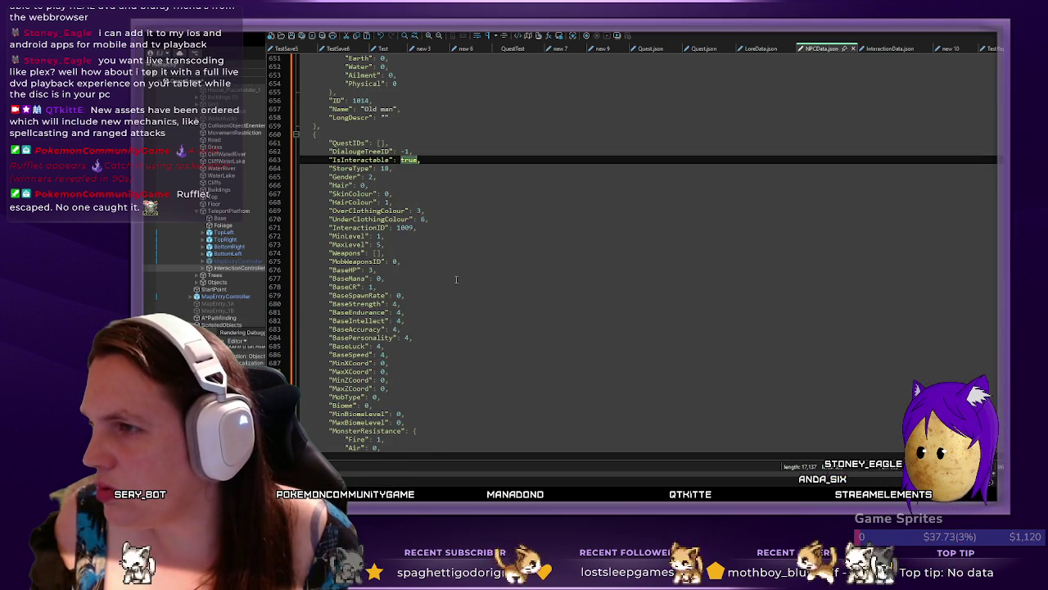
scroll(453, 276, "down", 4)
scroll(494, 296, "up", 3)
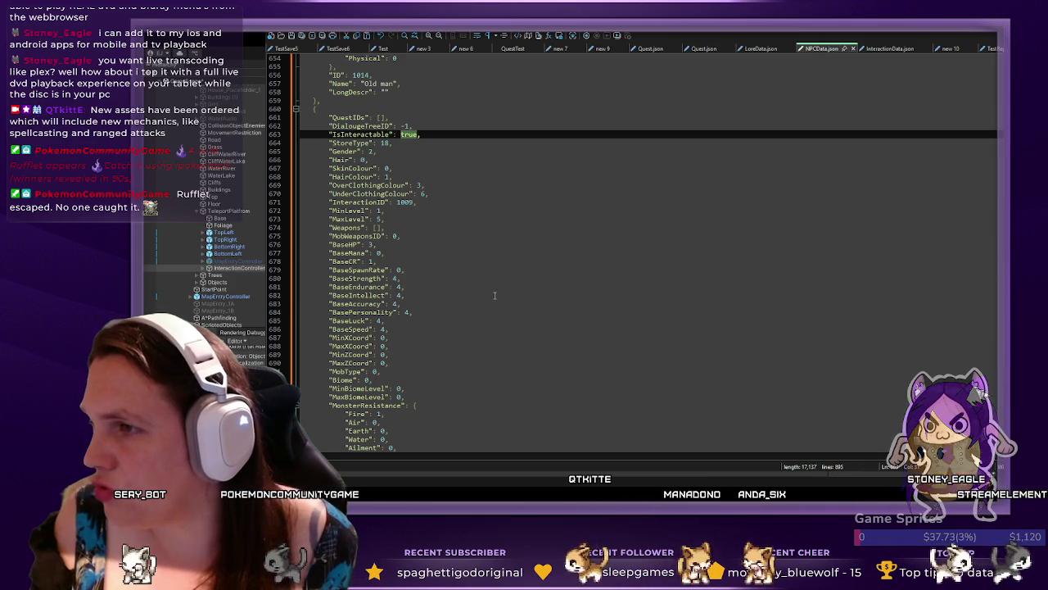
scroll(495, 295, "up", 3)
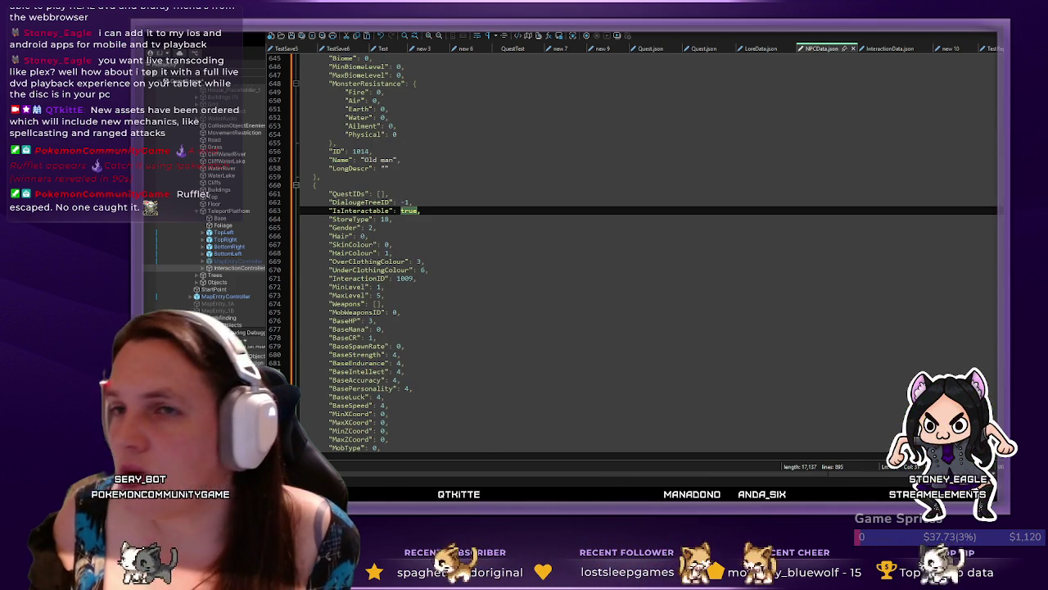
key("alt+Tab")
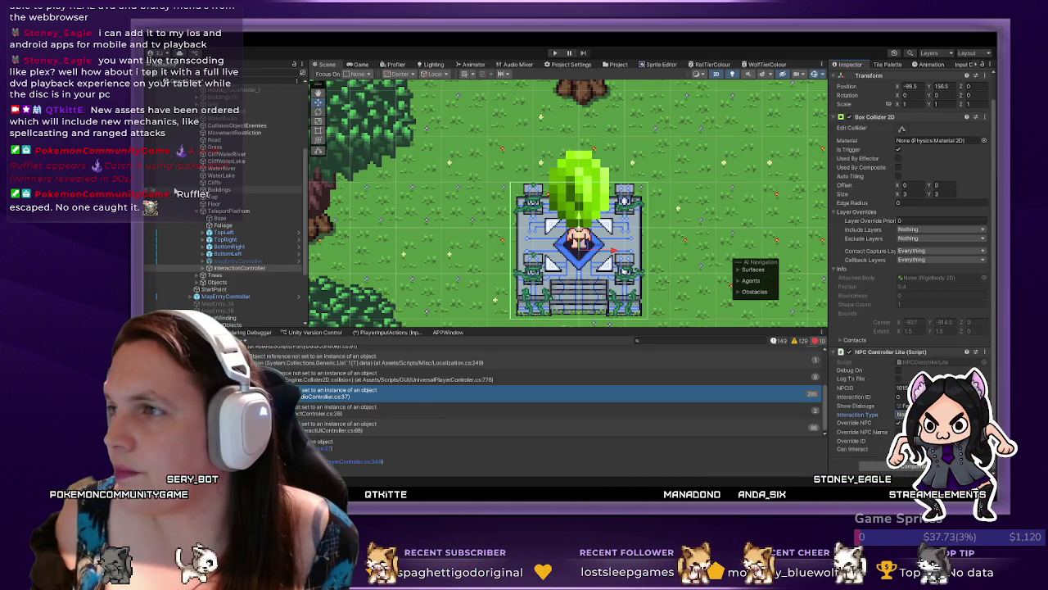
- Select GameScene in the Hierarchy and start play mode
scroll(176, 164, "up", 8)
left_click(179, 96)
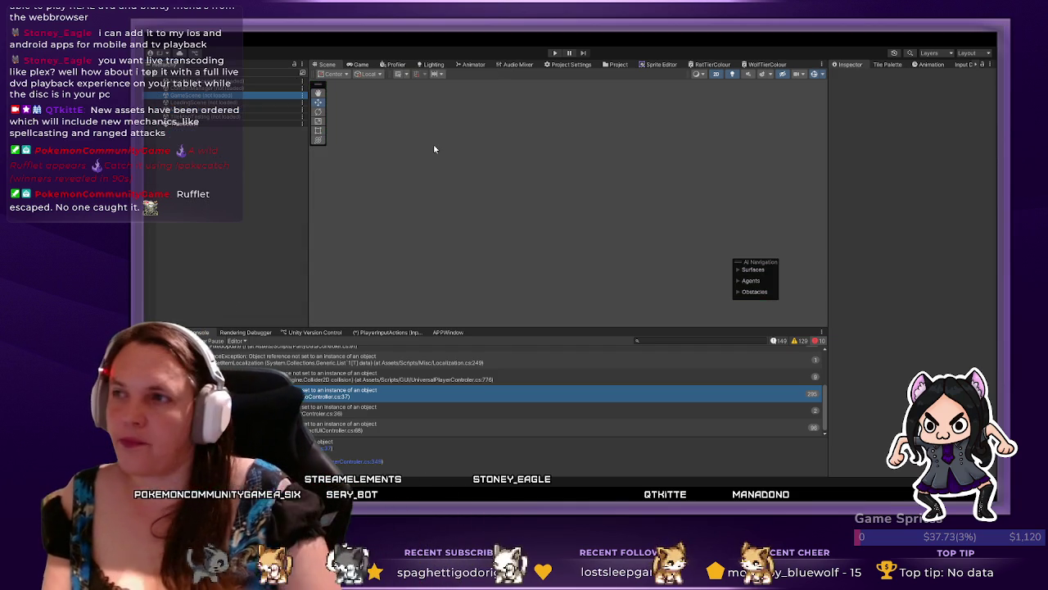
left_click(554, 54)
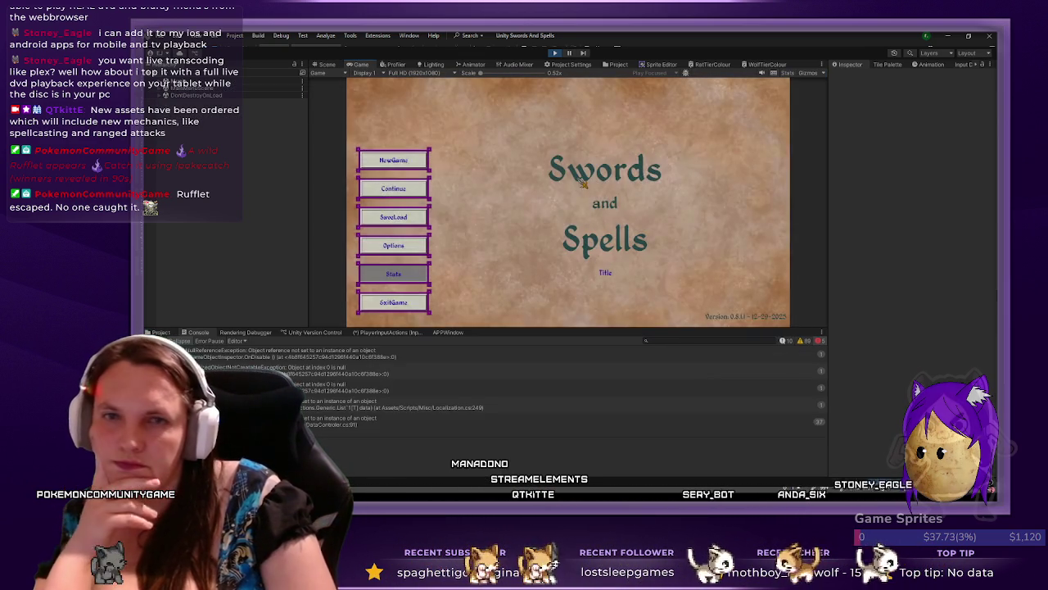
- Open the saved games list, choose QuestLineTest2, and load it
left_click(414, 221)
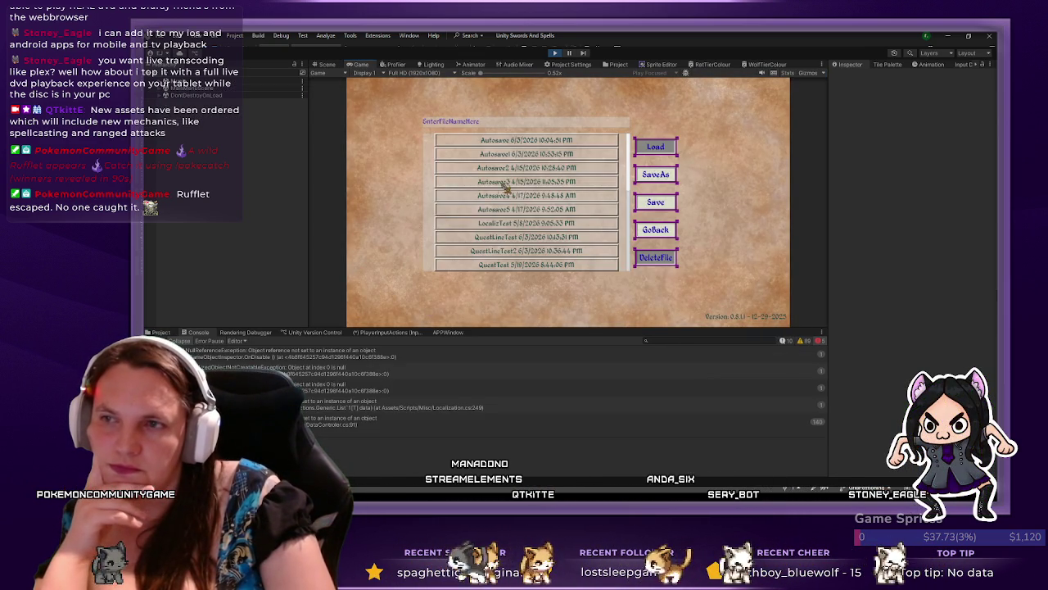
left_click(524, 251)
left_click(651, 152)
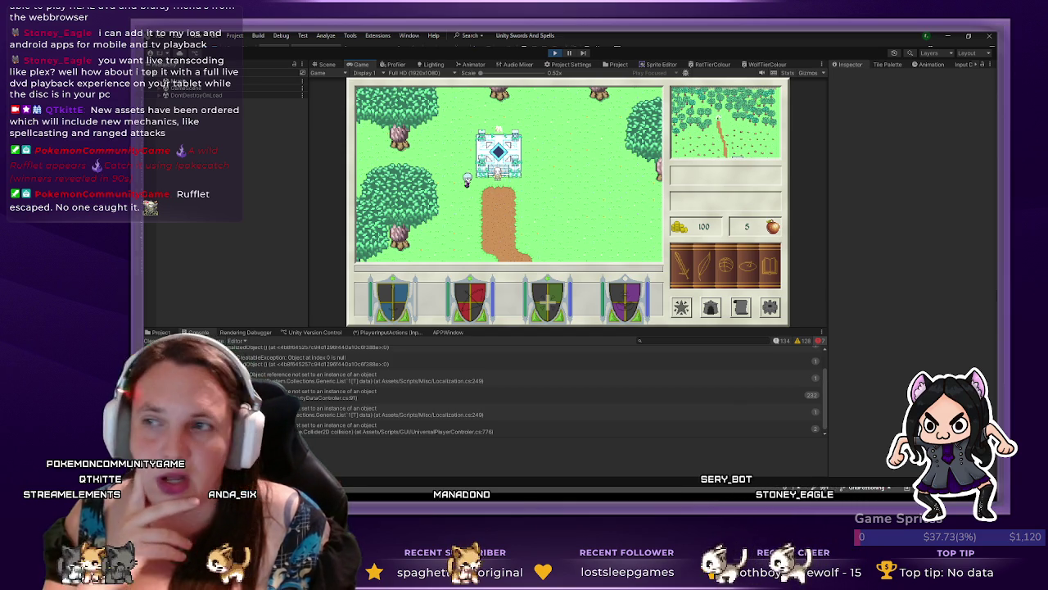
- Open and close the quest list, walk the player down the dirt path, then stop play mode
left_click(493, 182)
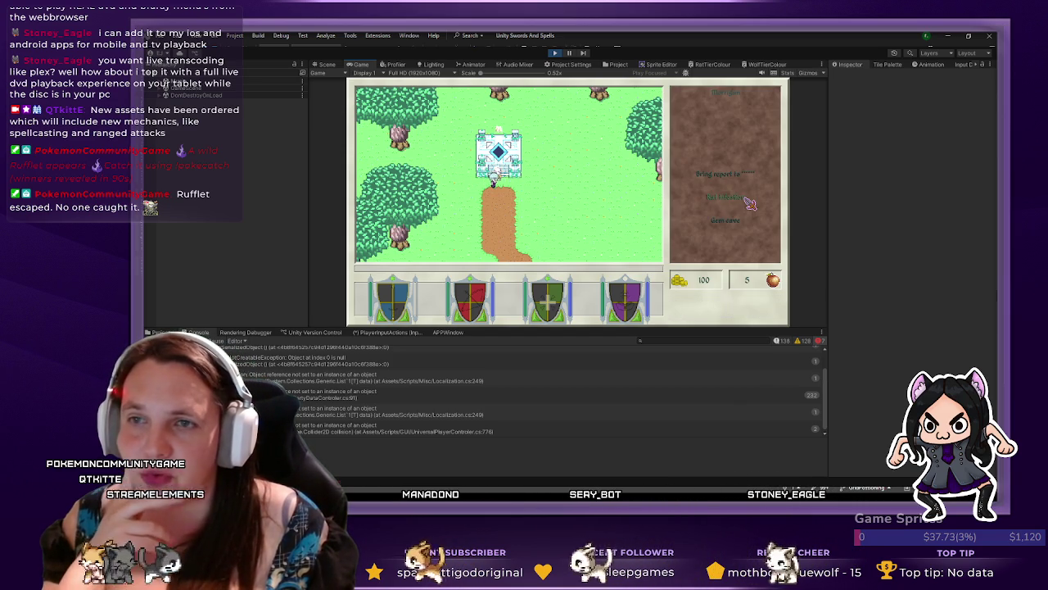
key("Down")
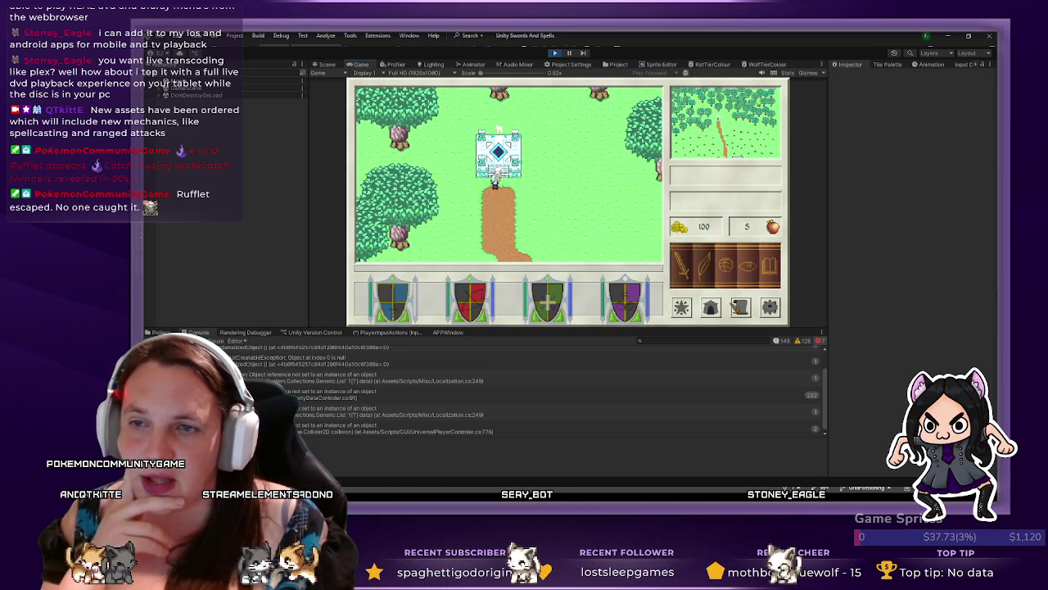
key("Down")
key("Down")
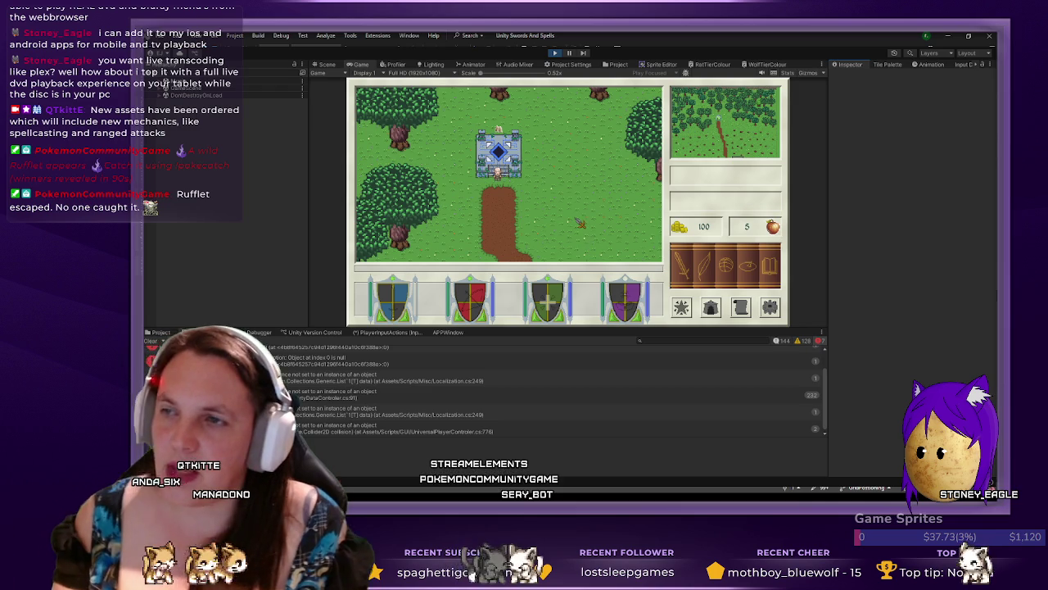
key("s")
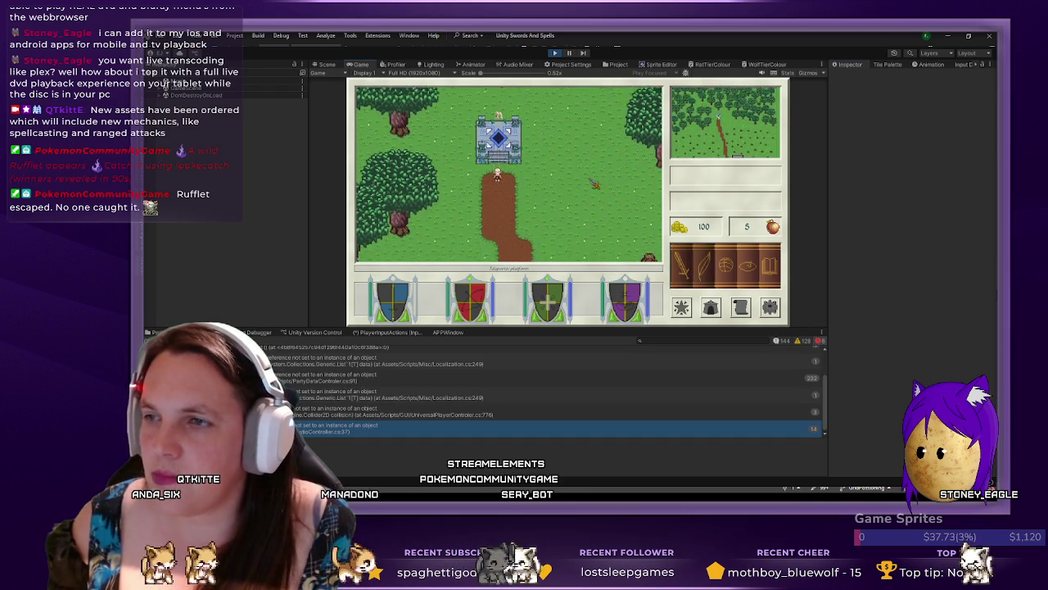
key("s")
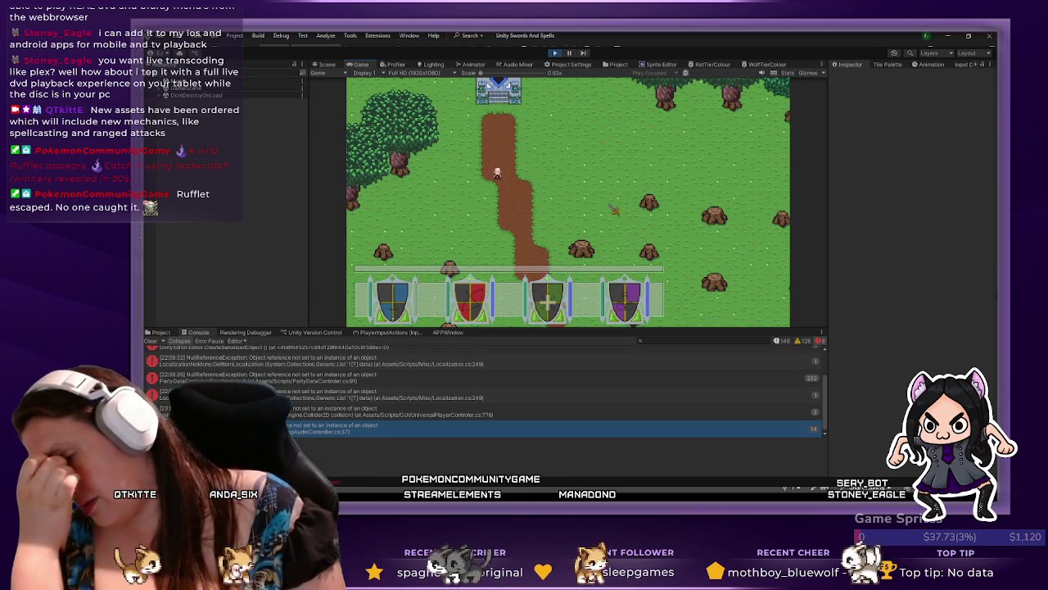
left_click(554, 54)
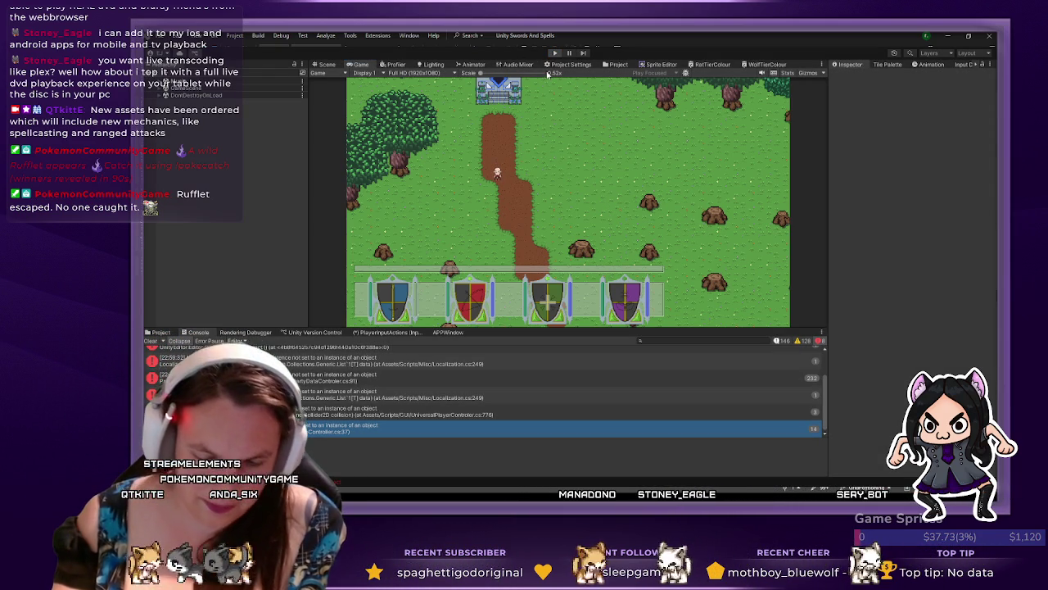